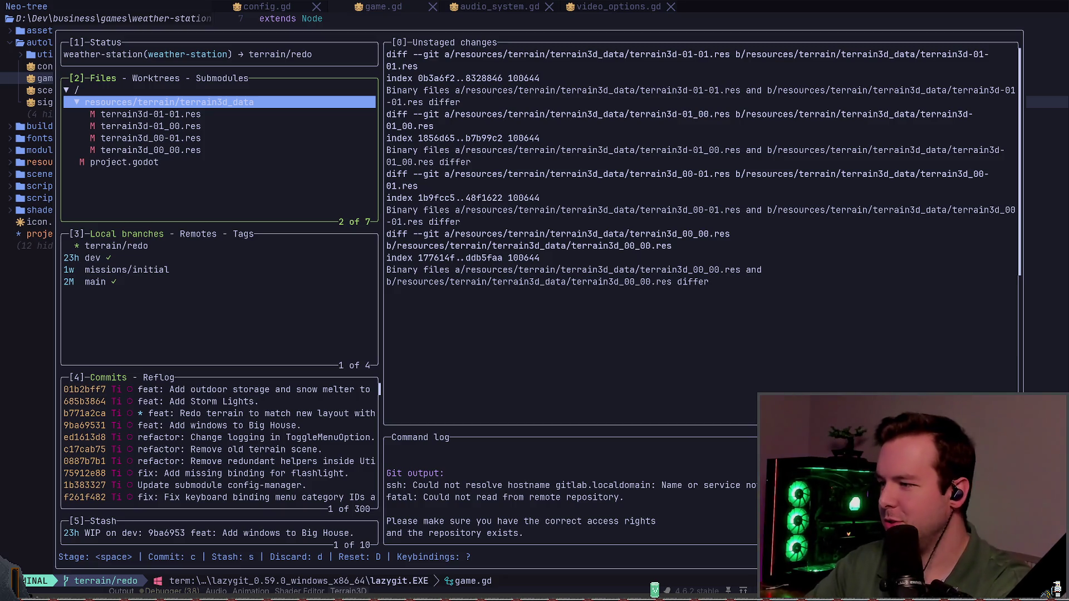
# Fetch the terrain/redo branch from the remote, retrying once, then go back to the Godot editor
pyautogui.press('f')
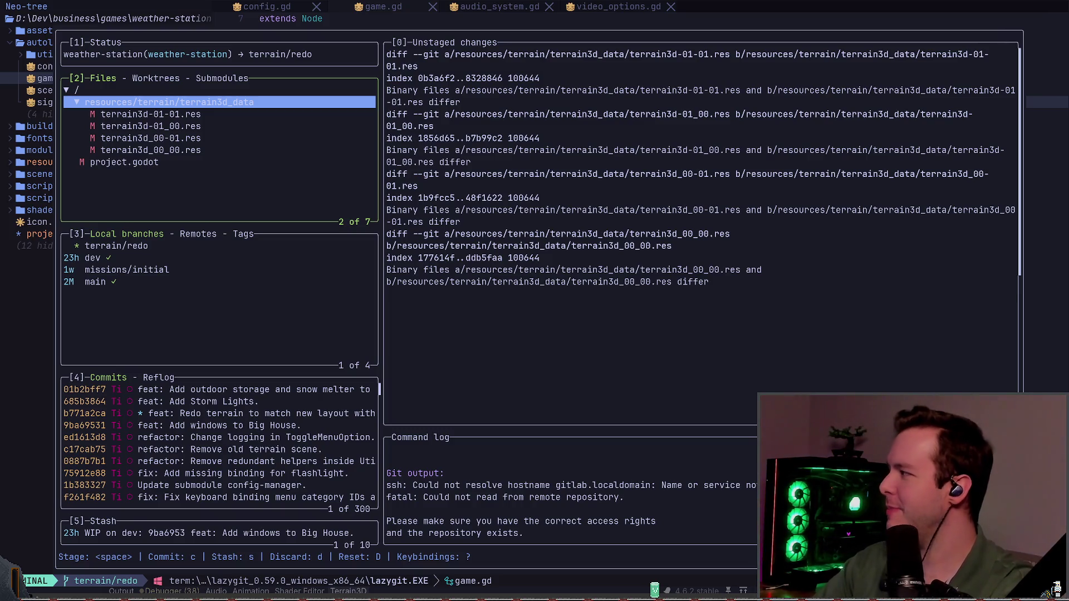
pyautogui.press('f')
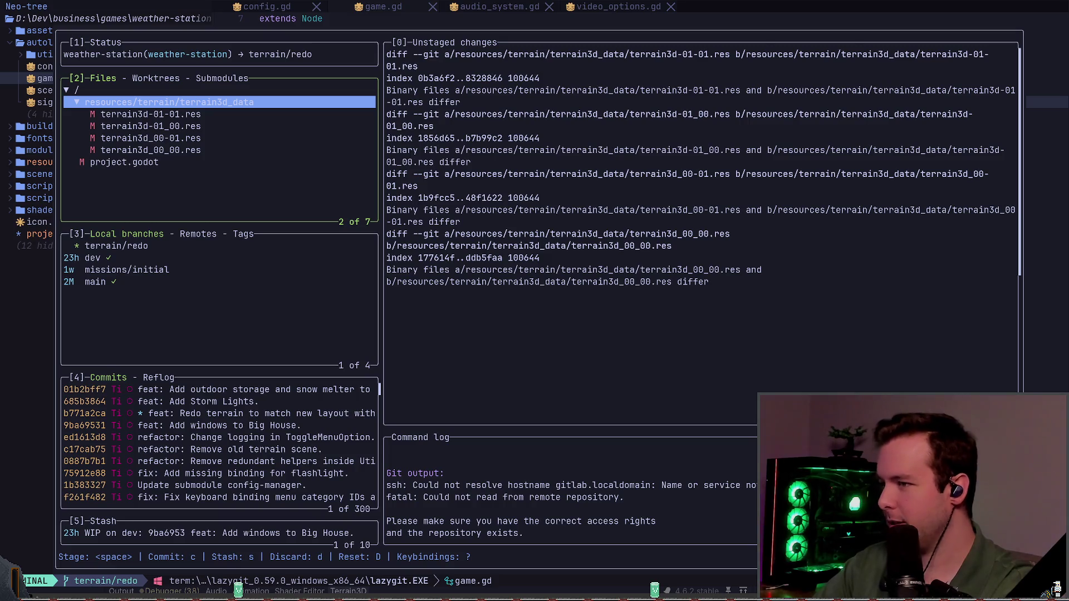
pyautogui.hotkey('alt', 'Tab')
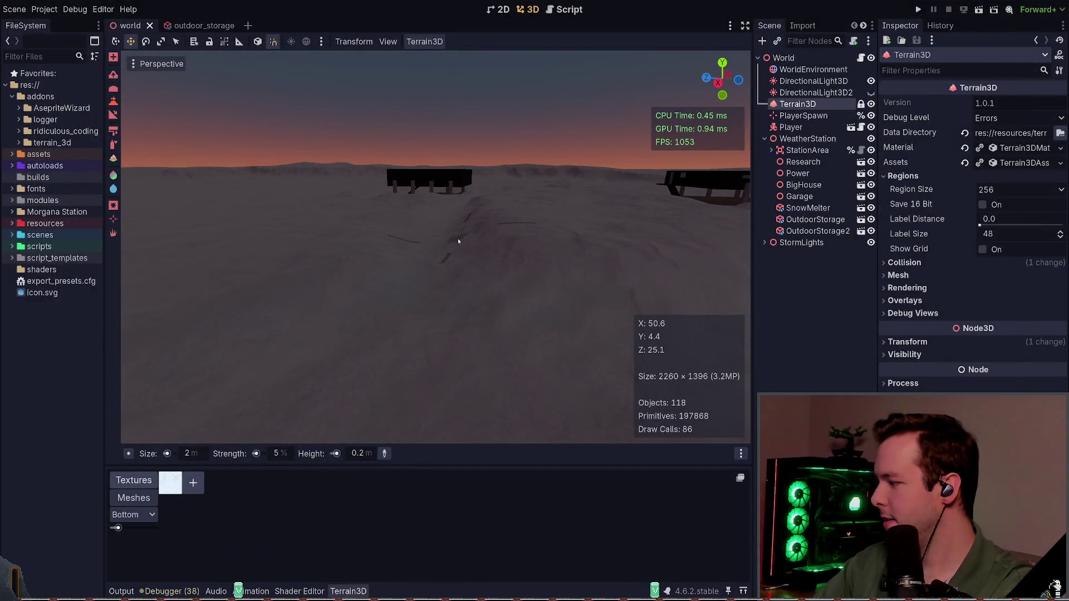
pyautogui.moveTo(497, 249); pyautogui.dragTo(562, 248)
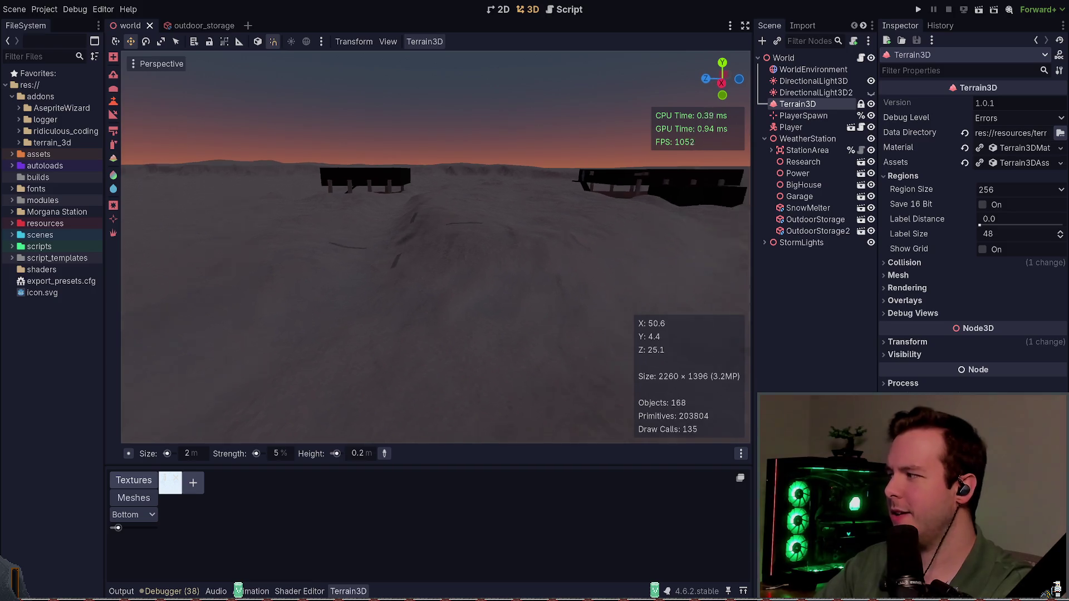
pyautogui.moveTo(456, 229); pyautogui.dragTo(451, 225)
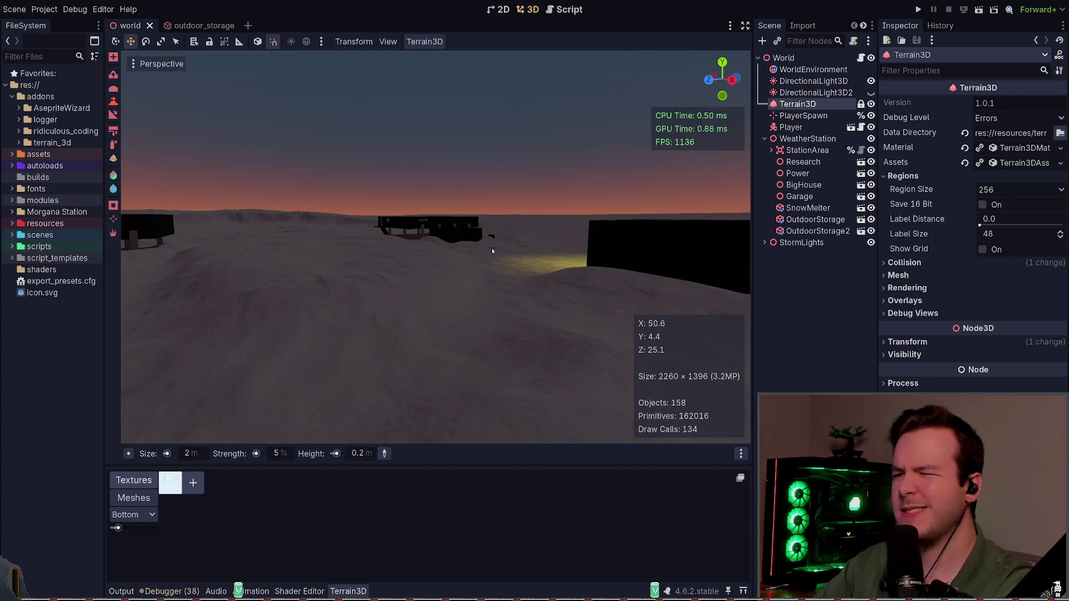
pyautogui.moveTo(490, 248); pyautogui.dragTo(507, 243)
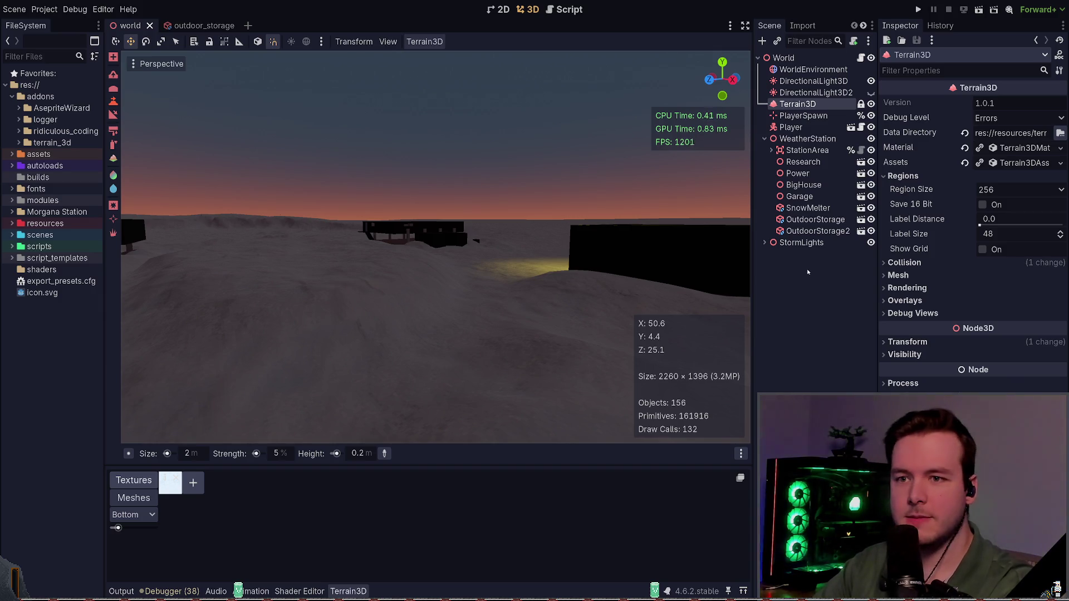
pyautogui.moveTo(490, 355); pyautogui.dragTo(457, 368)
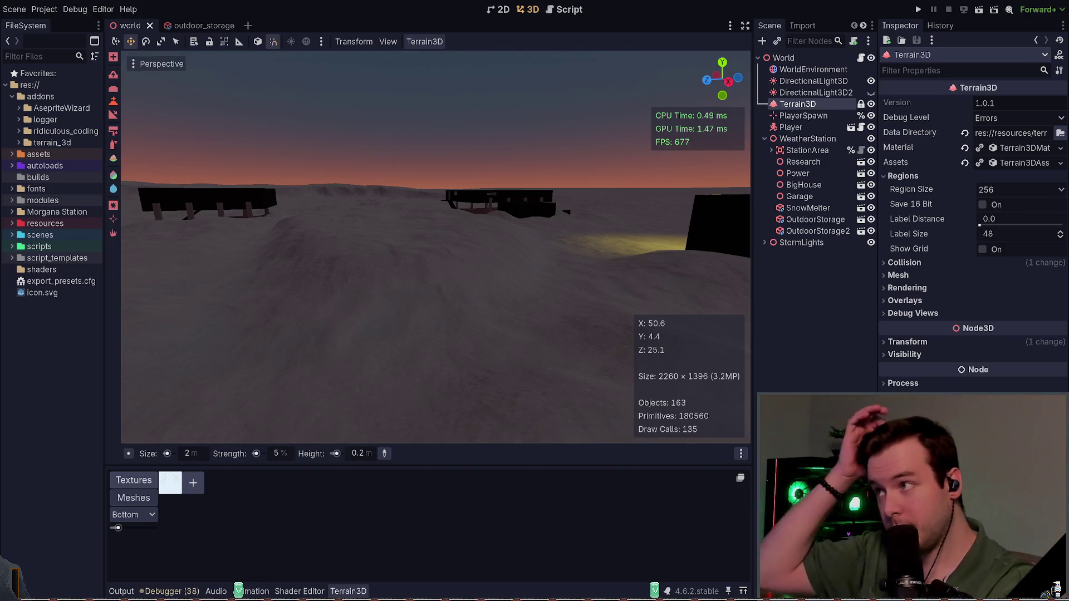
pyautogui.hotkey('alt', 'Tab')
# Discard all changes to project.godot, leaving only the four terrain .res files modified
pyautogui.press('Down')
pyautogui.press('Down')
pyautogui.press('Down')
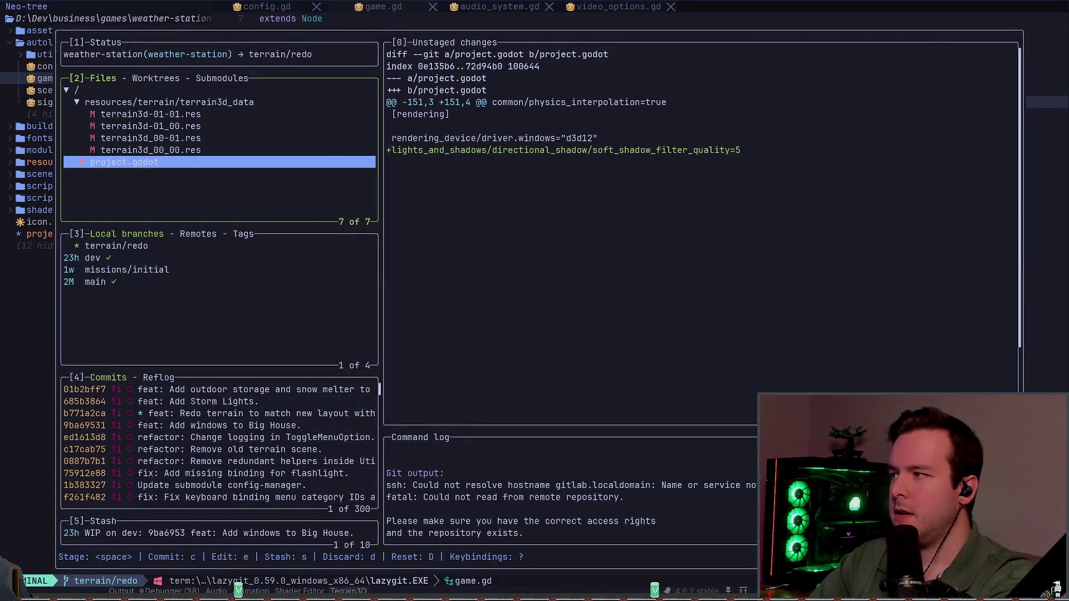
pyautogui.press('d')
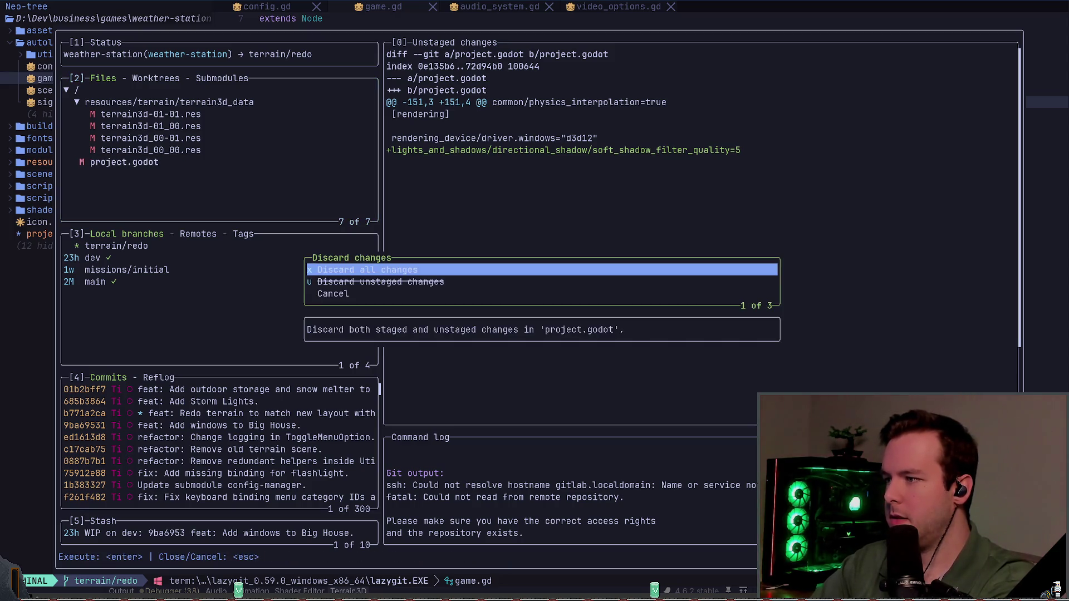
pyautogui.press('Return')
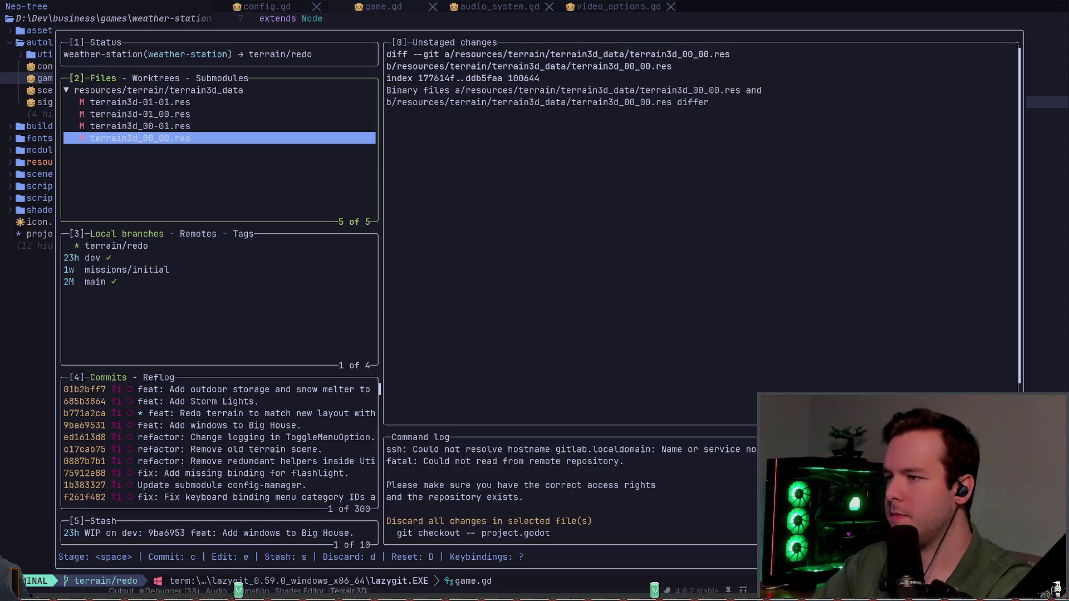
# Revert Soft Shadow Filter Quality to its default in Project Settings and glance at the git changes
pyautogui.hotkey('alt', 'Tab')
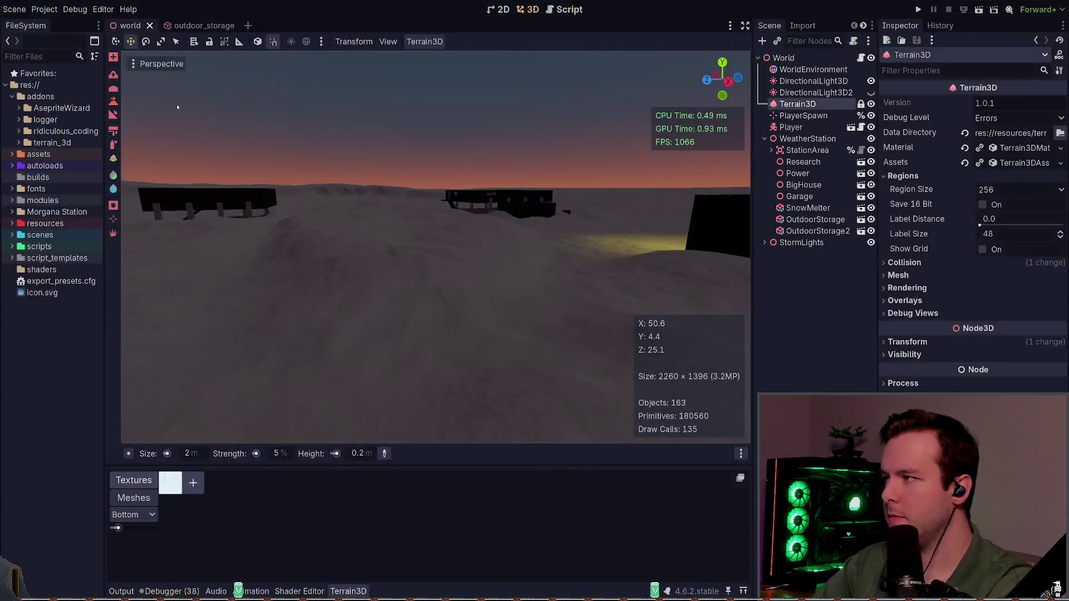
pyautogui.click(42, 10)
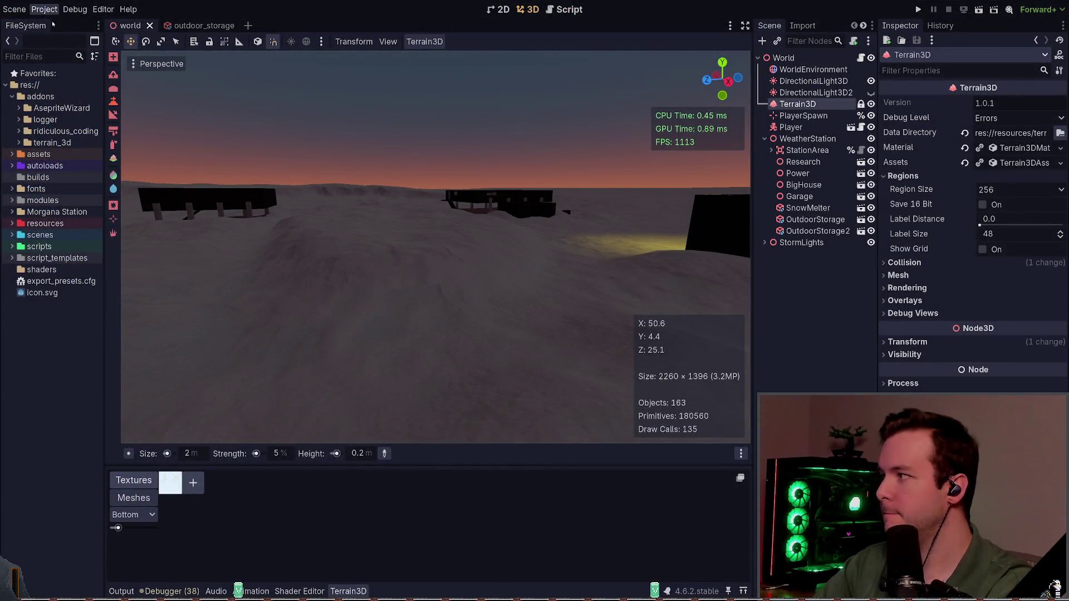
pyautogui.click(64, 25)
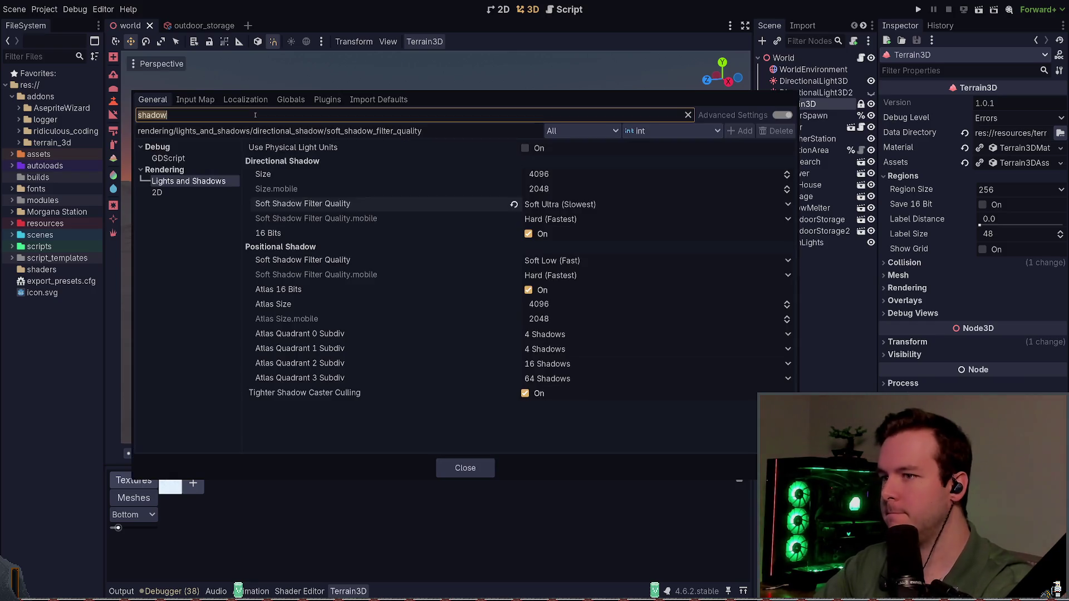
pyautogui.click(514, 205)
pyautogui.click(465, 468)
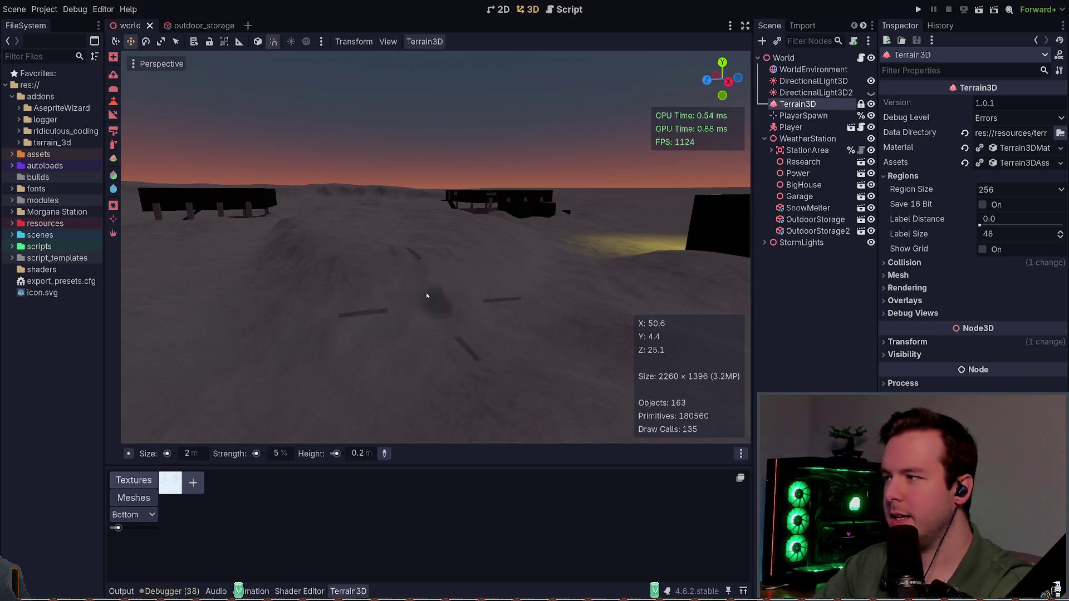
pyautogui.hotkey('alt', 'Tab')
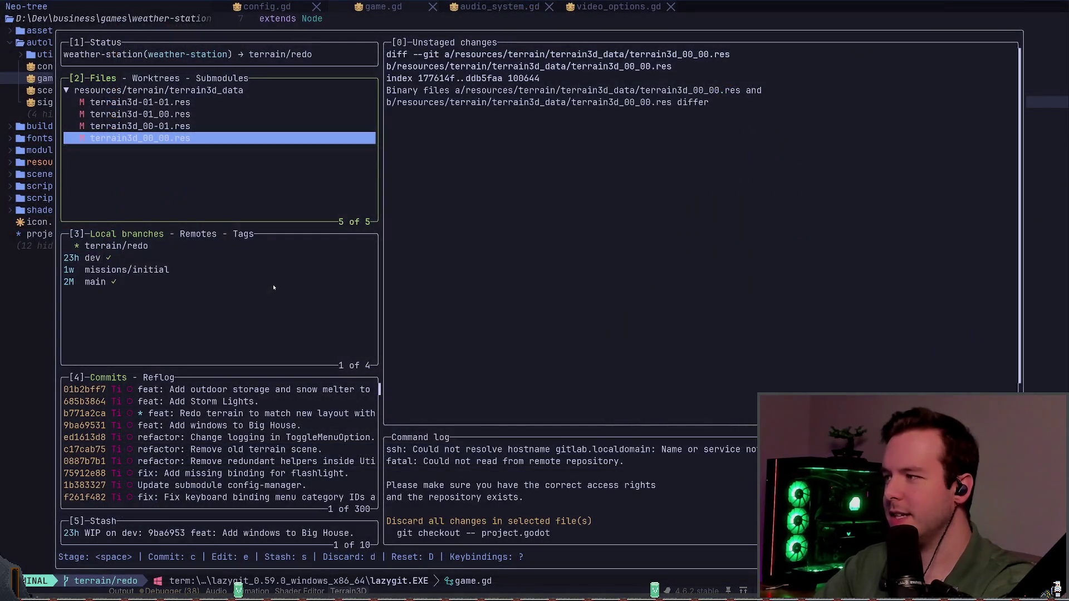
pyautogui.hotkey('alt', 'Tab')
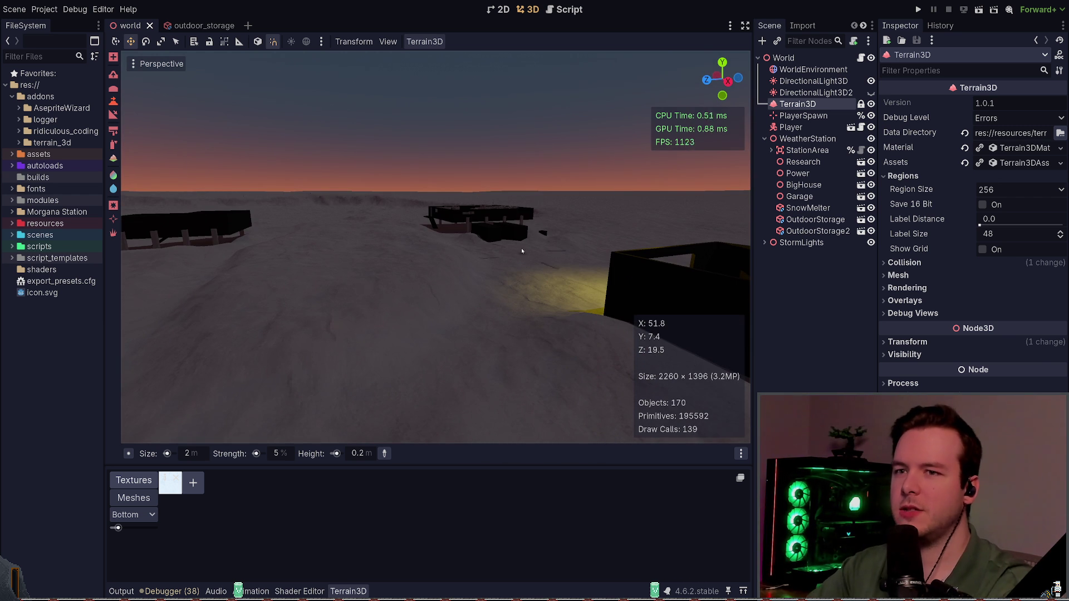
# Inspect the terrain's assets, material and shader, then run the game with the Output log showing
pyautogui.click(1011, 164)
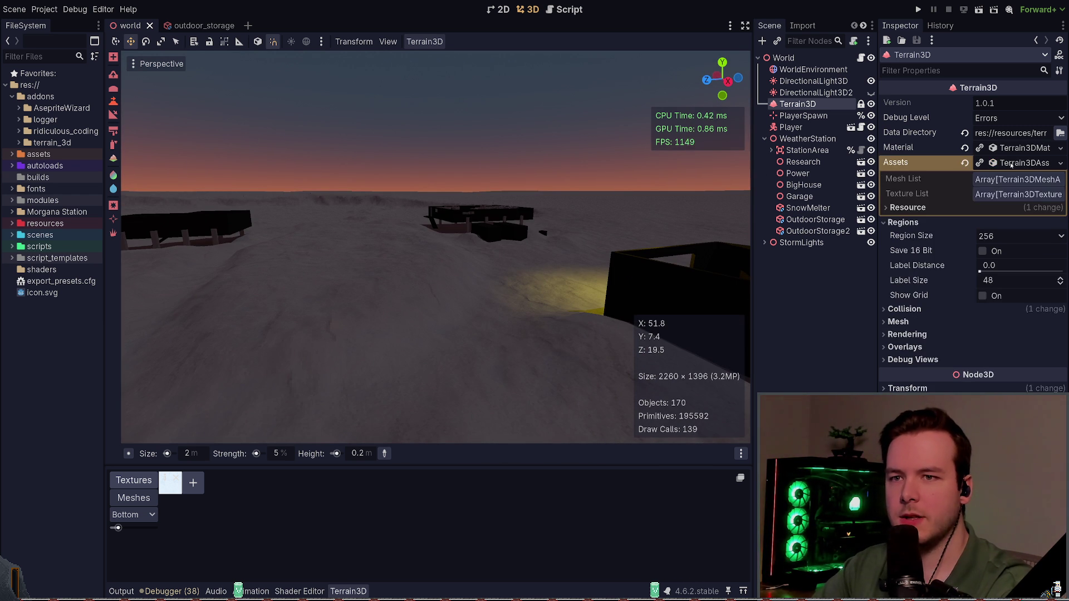
pyautogui.click(1011, 164)
pyautogui.click(1024, 147)
pyautogui.click(1024, 234)
pyautogui.click(1024, 148)
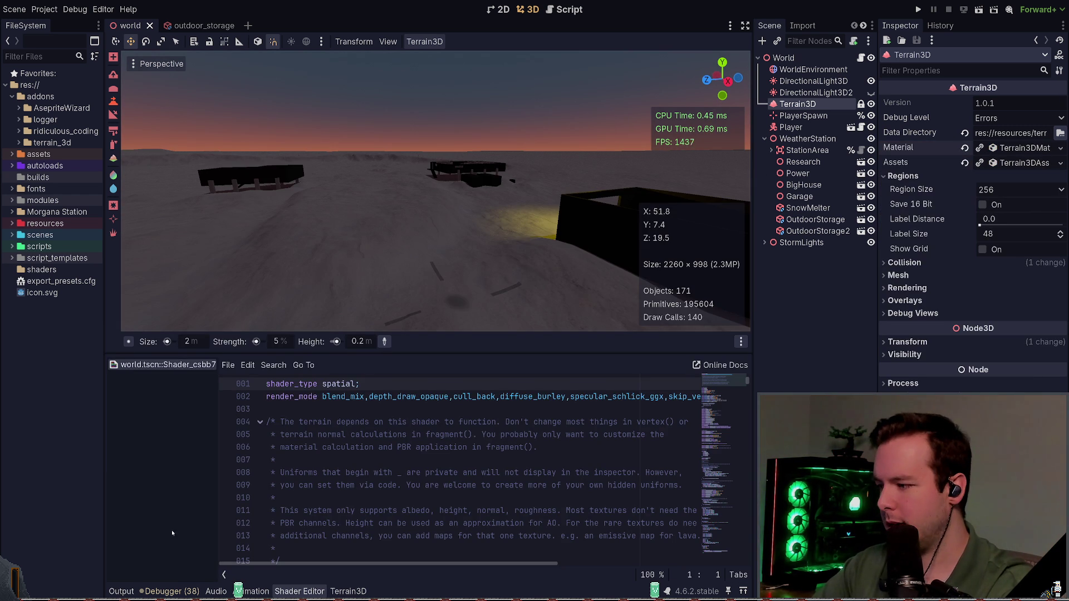
pyautogui.click(122, 591)
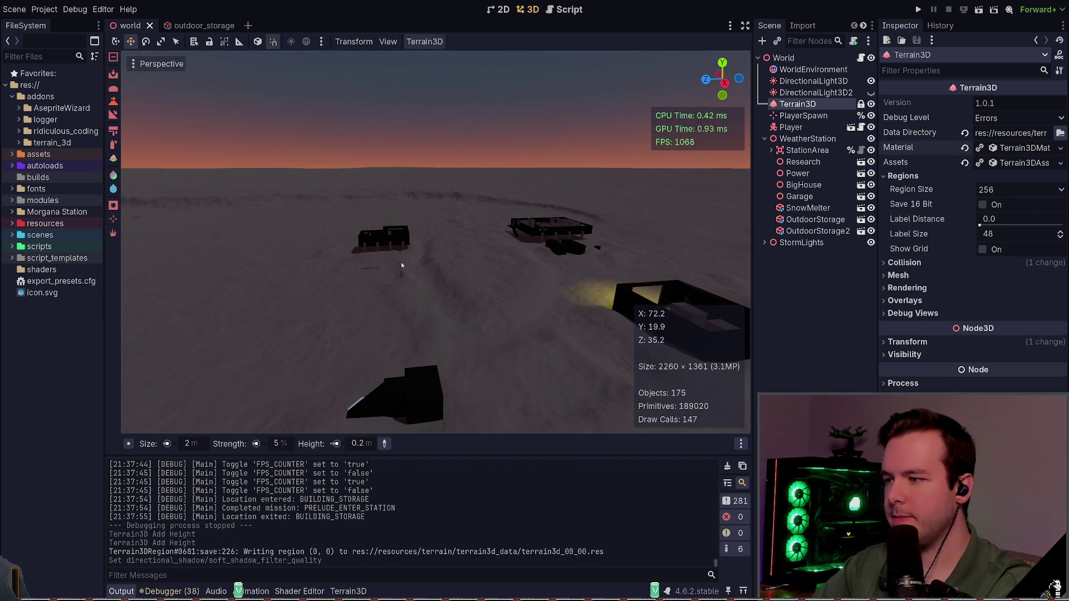
pyautogui.press('F5')
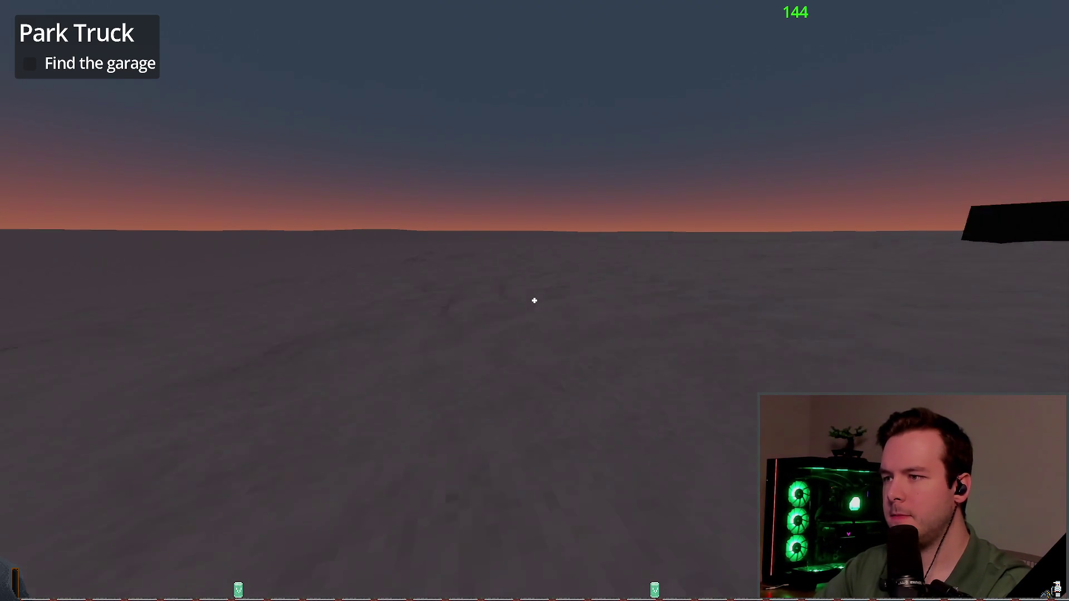
# Walk toward the garage and past the dark structures, then step back from them
pyautogui.press('w')
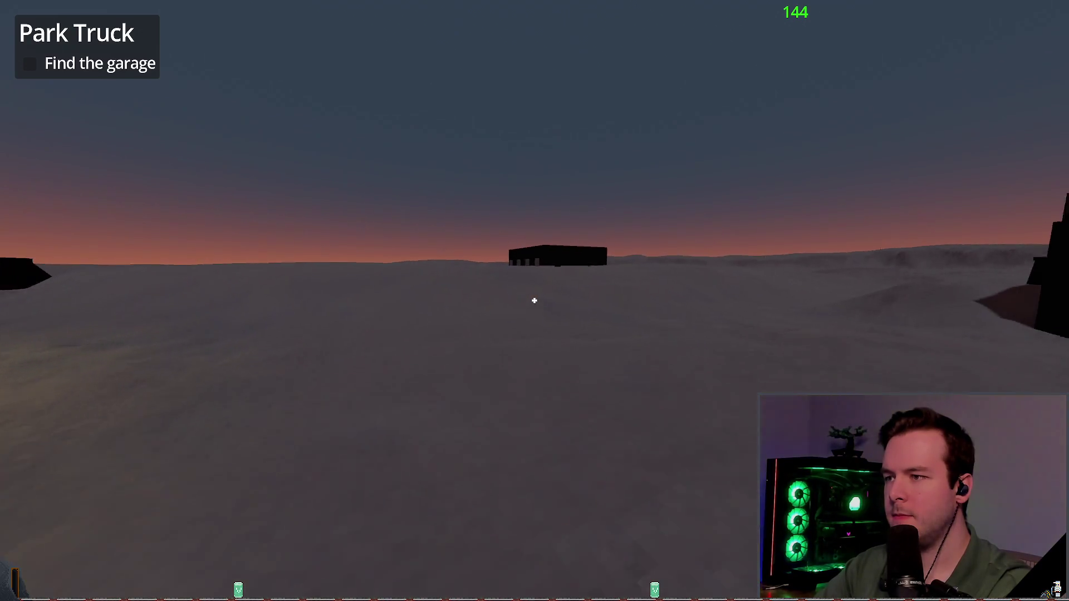
pyautogui.press('w')
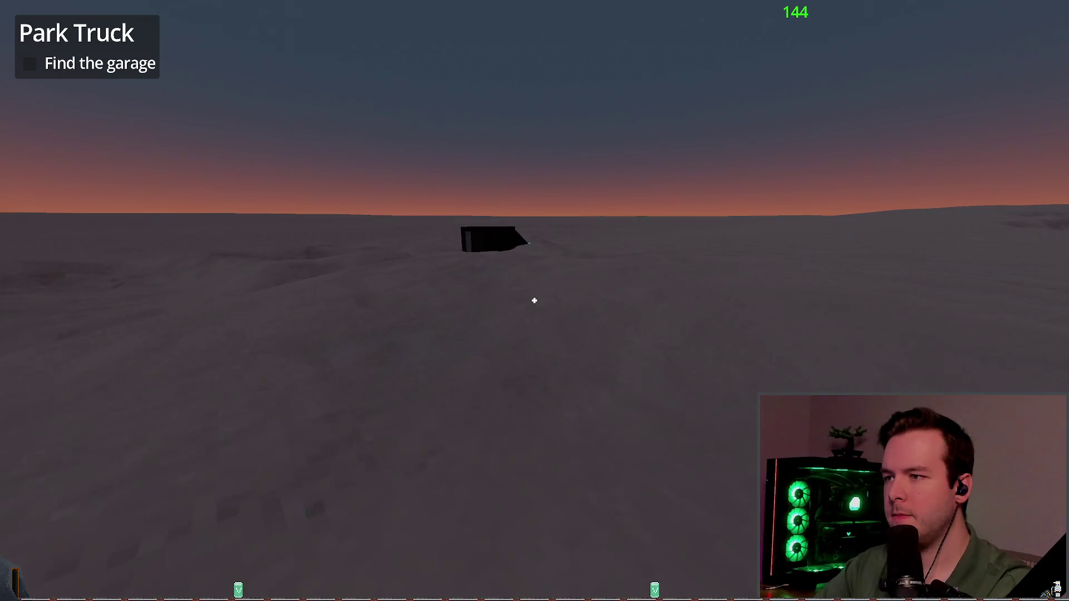
pyautogui.press('w')
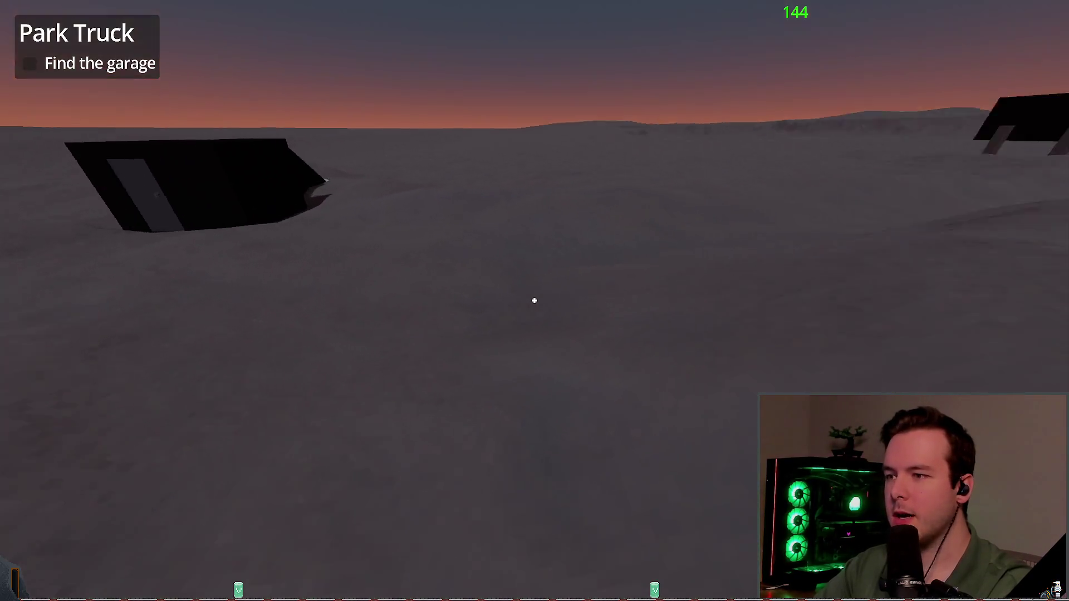
pyautogui.press('w')
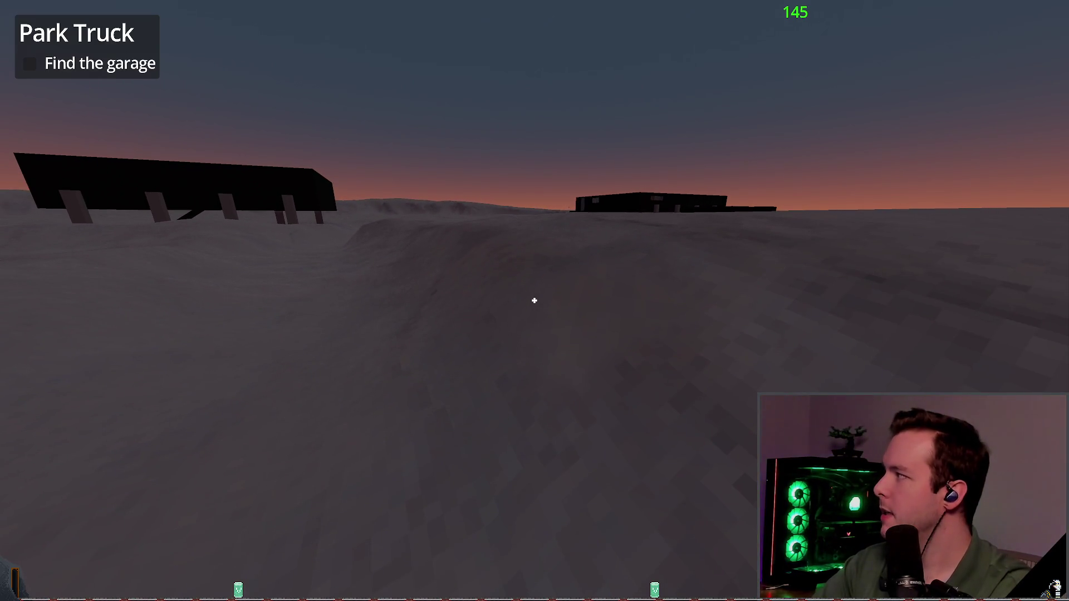
pyautogui.press('s')
pyautogui.press('s')
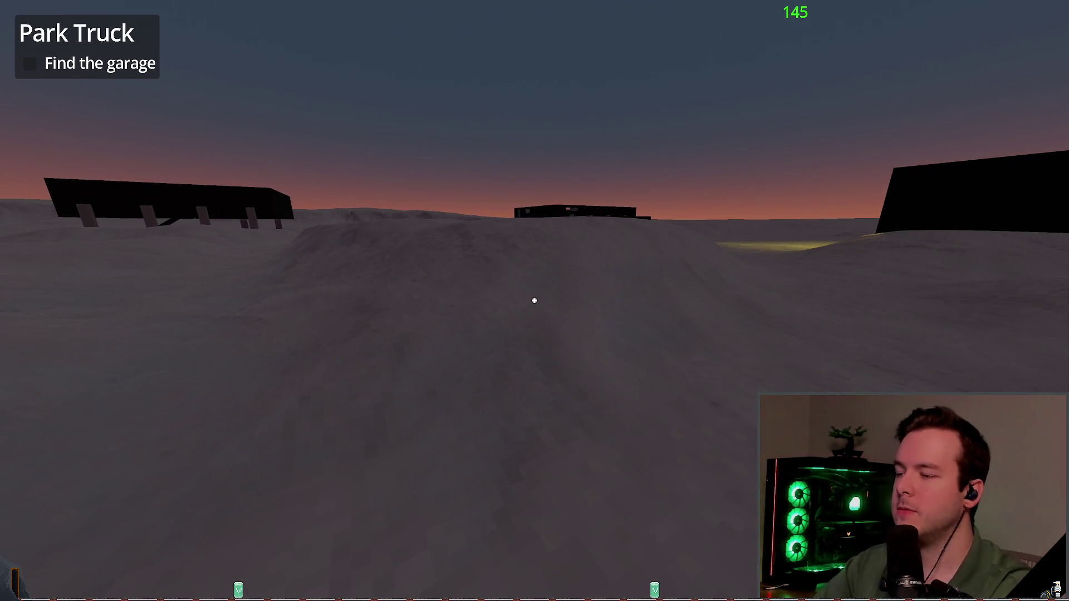
# Climb the snowy crest, cross the snowfield past the buildings, then Dev Quit to the editor
pyautogui.press('w')
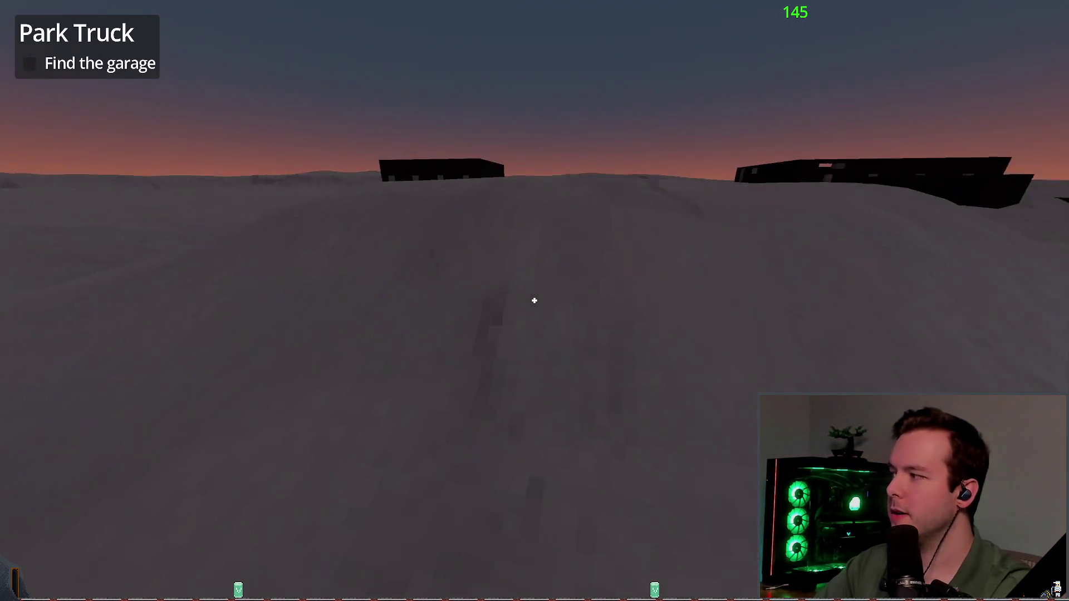
pyautogui.press('w')
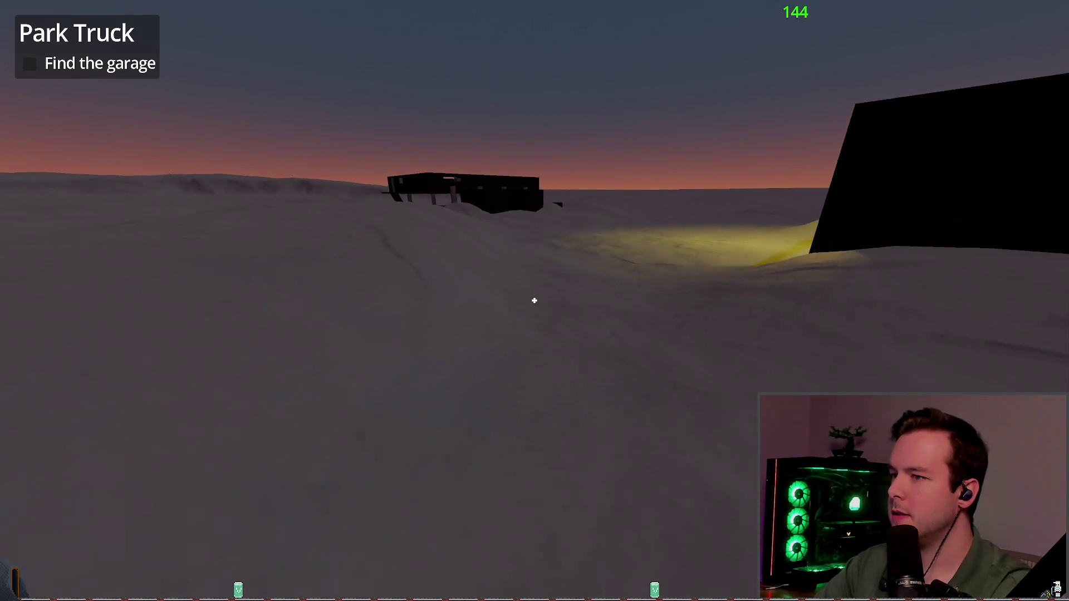
pyautogui.press('w')
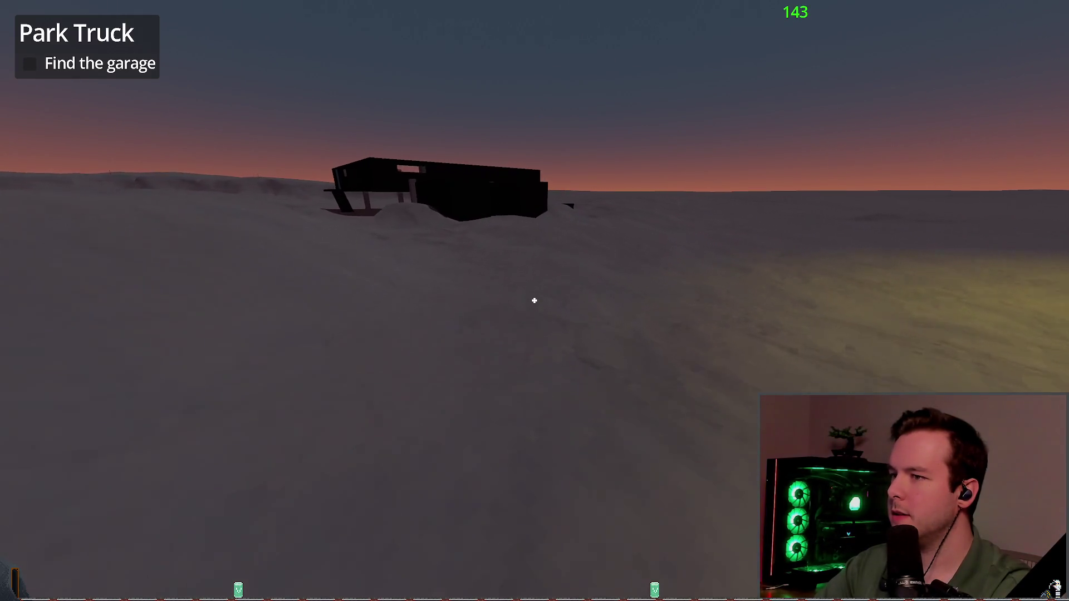
pyautogui.press('w')
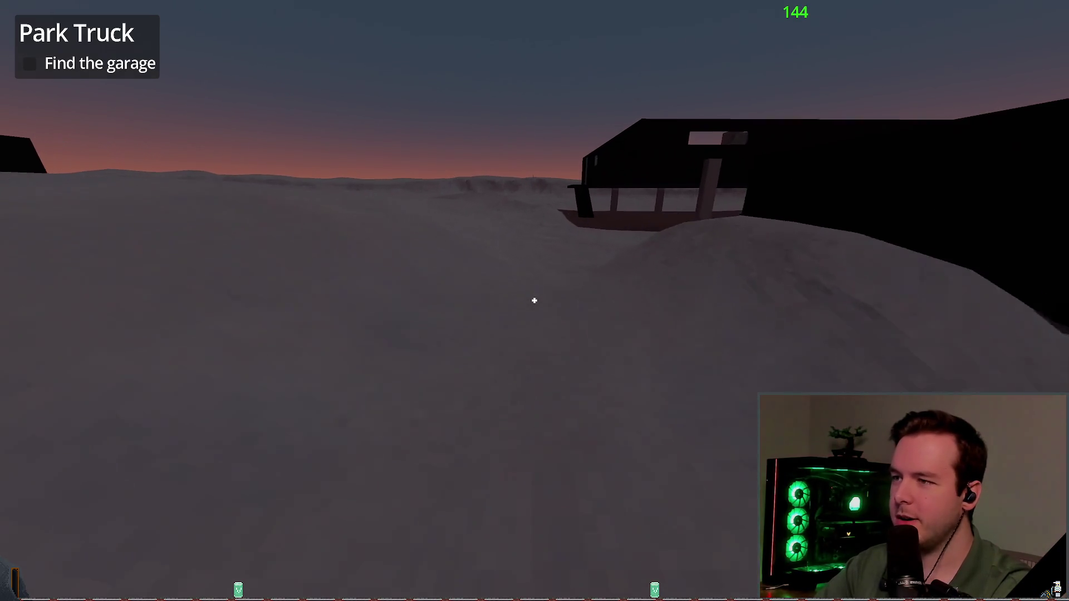
pyautogui.press('w')
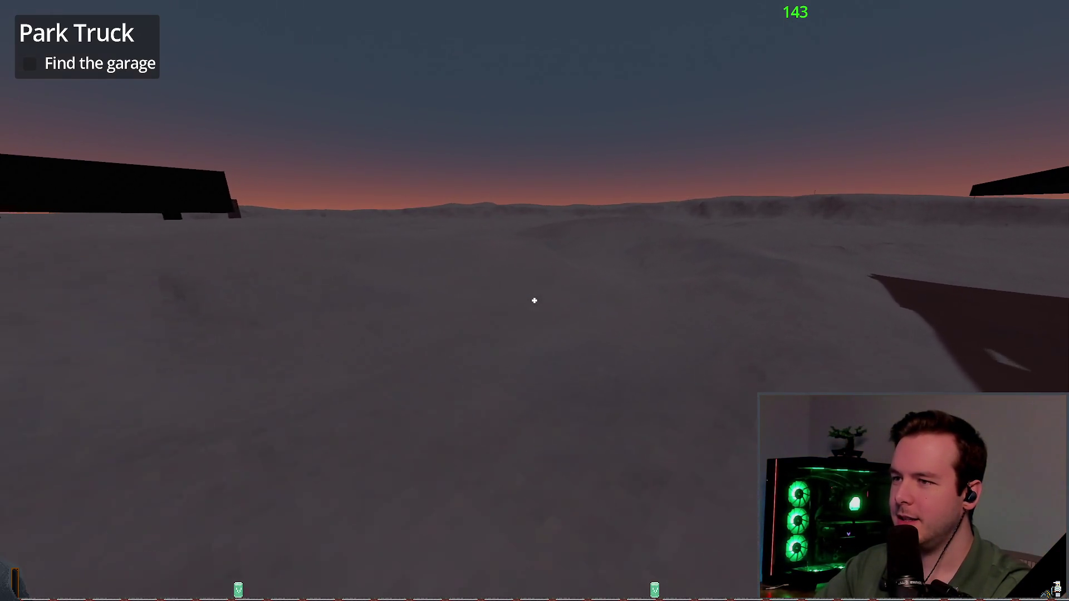
pyautogui.press('w')
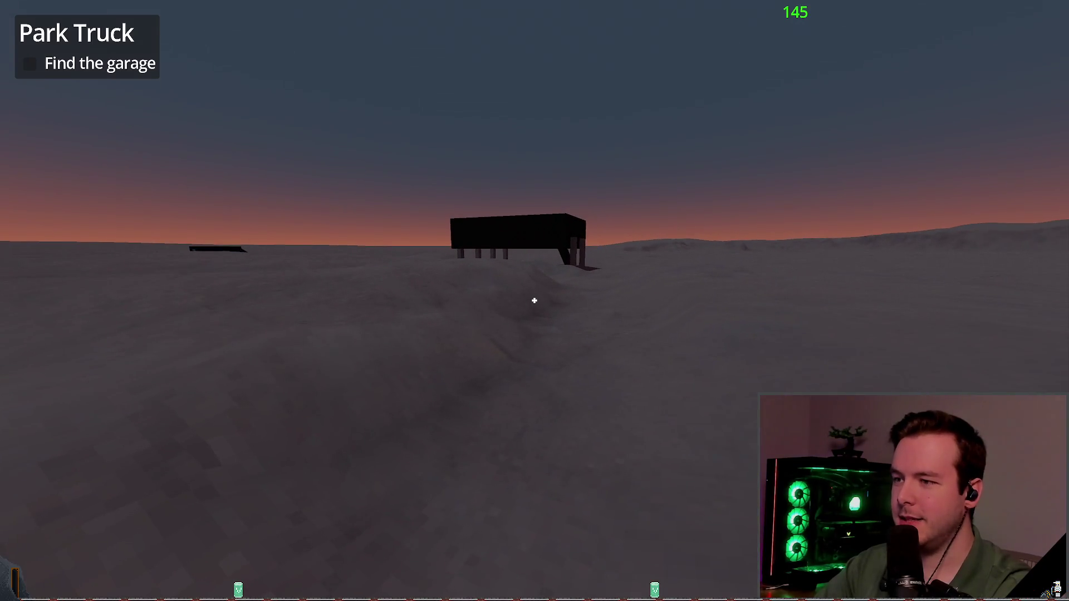
pyautogui.press('w')
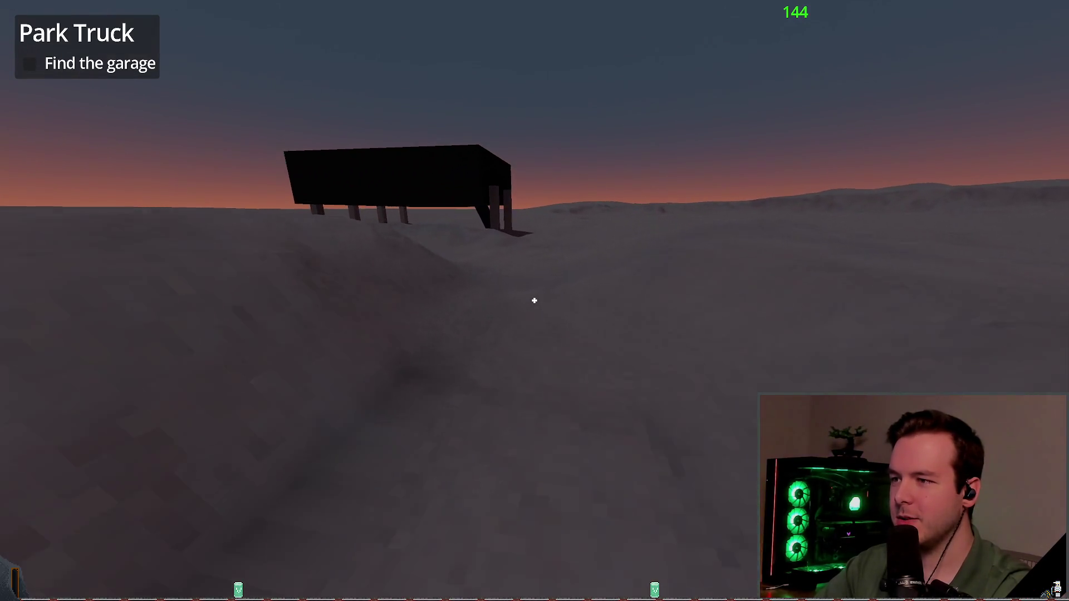
pyautogui.press('w')
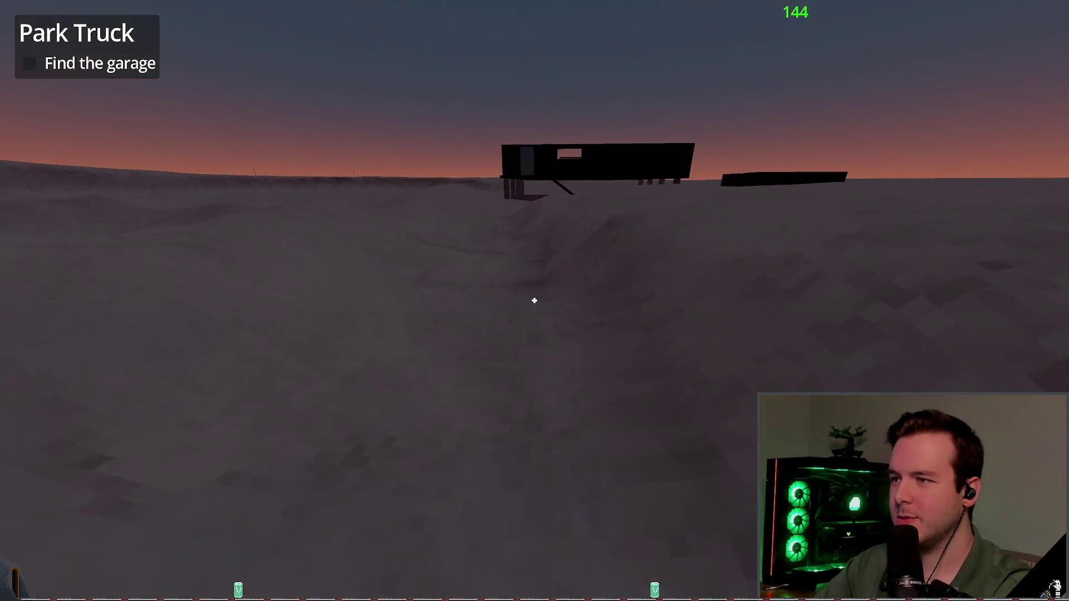
pyautogui.press('w')
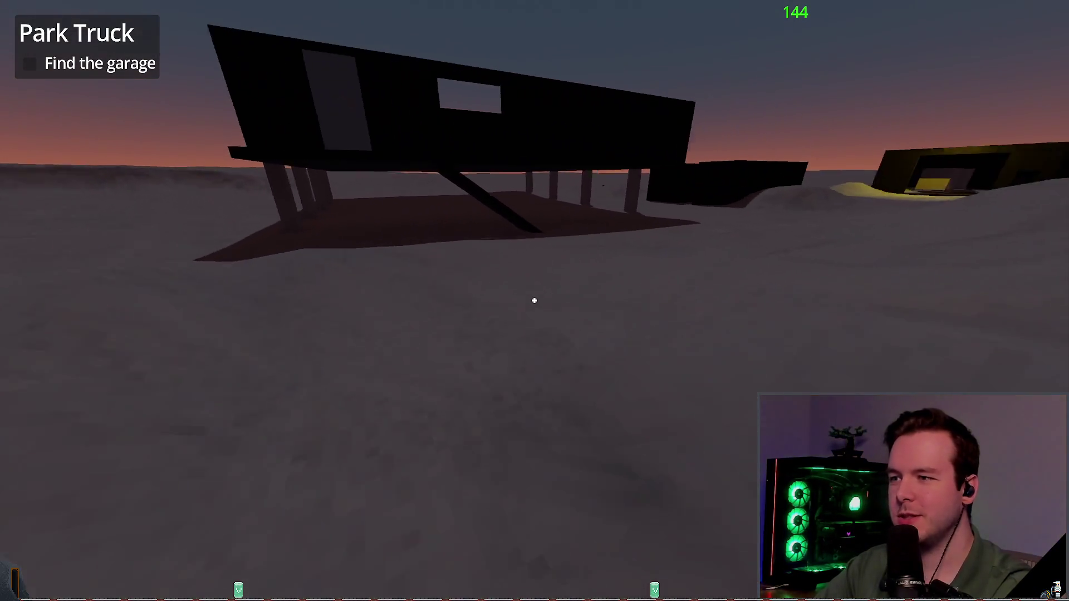
pyautogui.press('w')
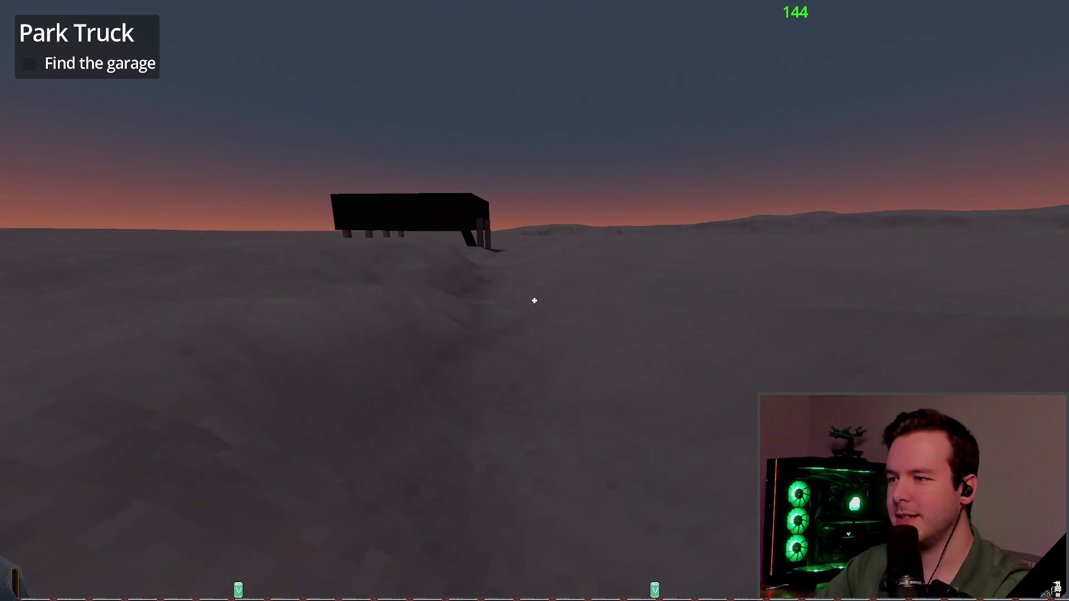
pyautogui.press('Escape')
pyautogui.click(53, 382)
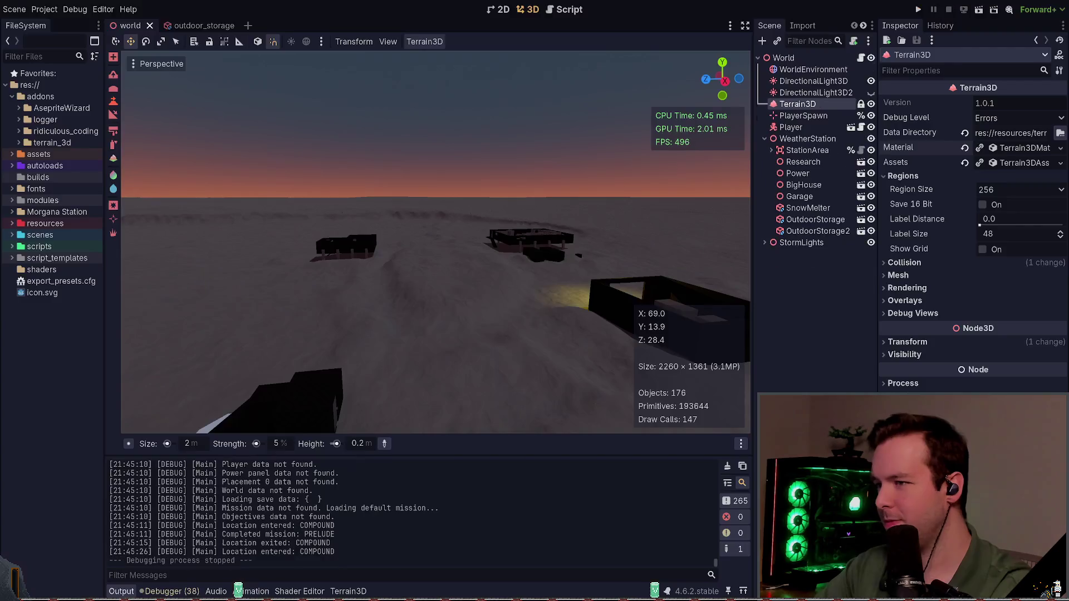
# Fly the viewport over the terrain near the buildings and raise the ground at one spot
pyautogui.rightClick(481, 270)
pyautogui.press('w')
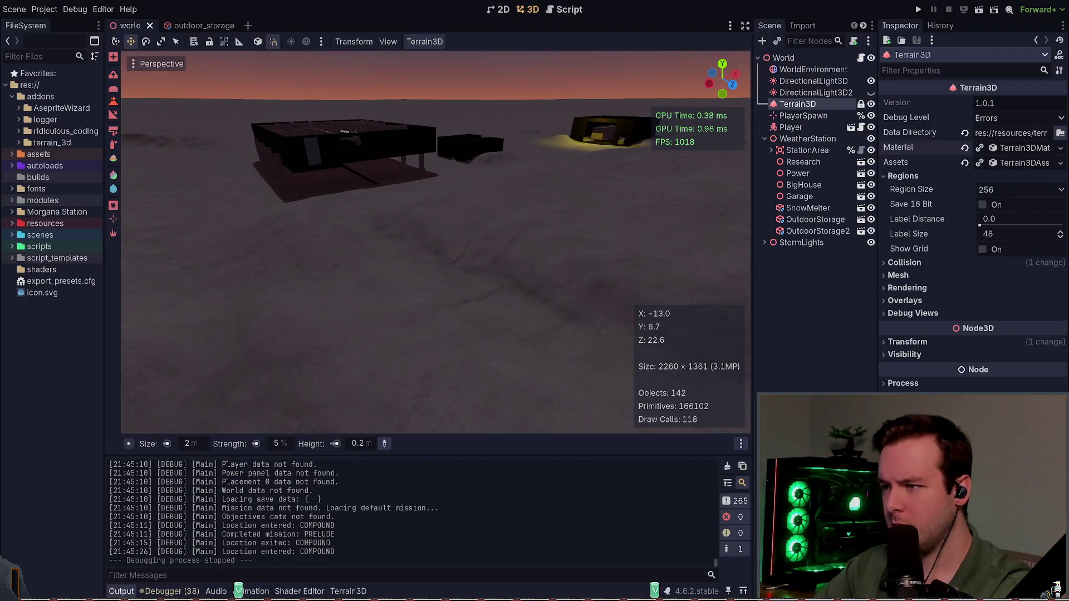
pyautogui.press('w')
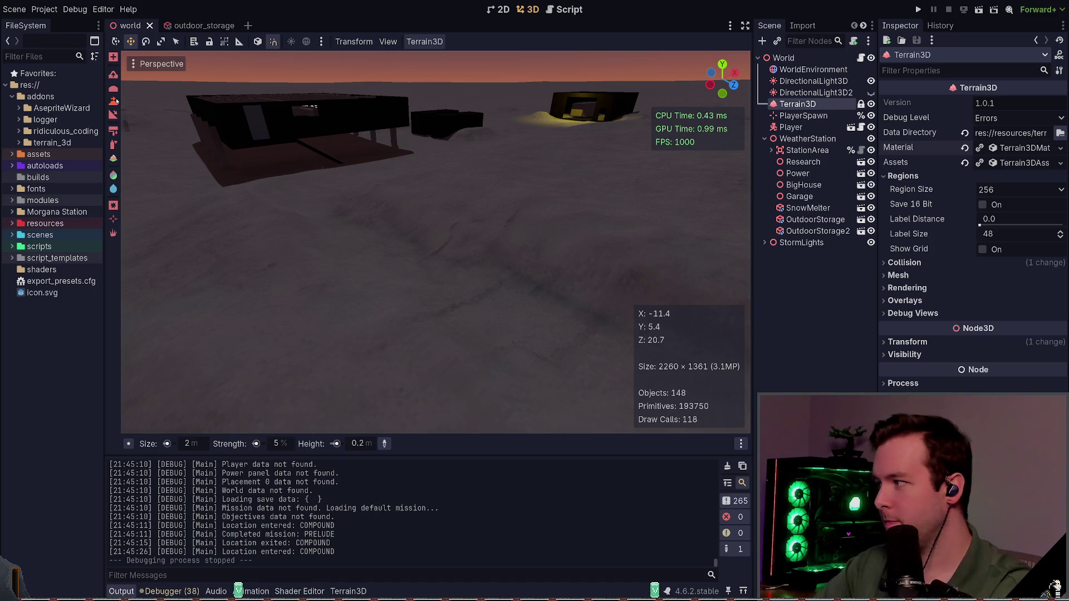
pyautogui.rightClick(381, 214)
pyautogui.press('w')
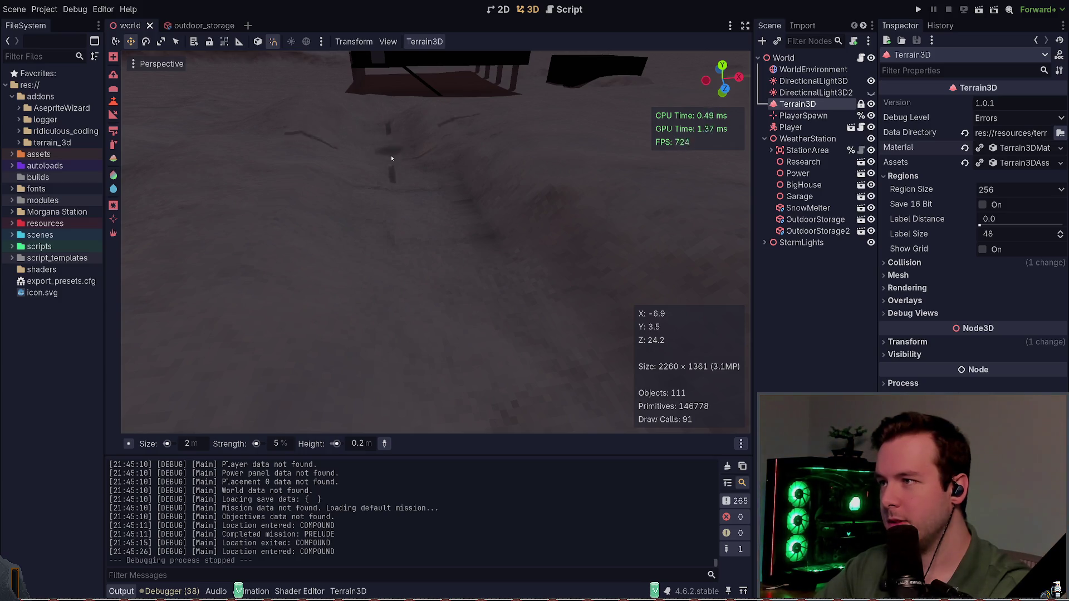
pyautogui.scroll(-3, 391, 158)
pyautogui.click(367, 276)
pyautogui.click(358, 234)
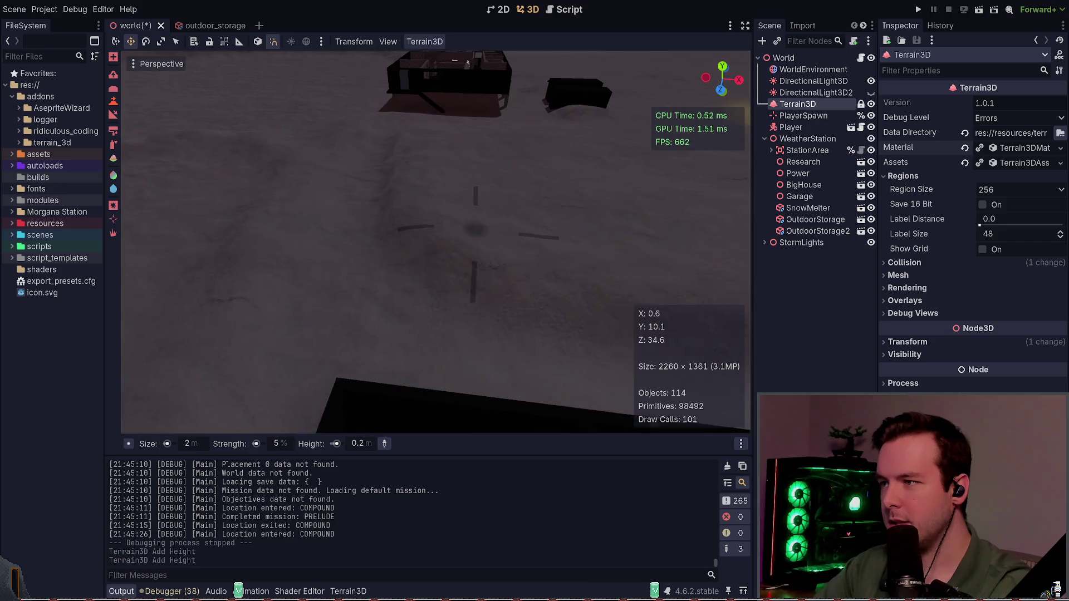
# Sculpt a second raised patch of terrain nearby
pyautogui.rightClick(435, 242)
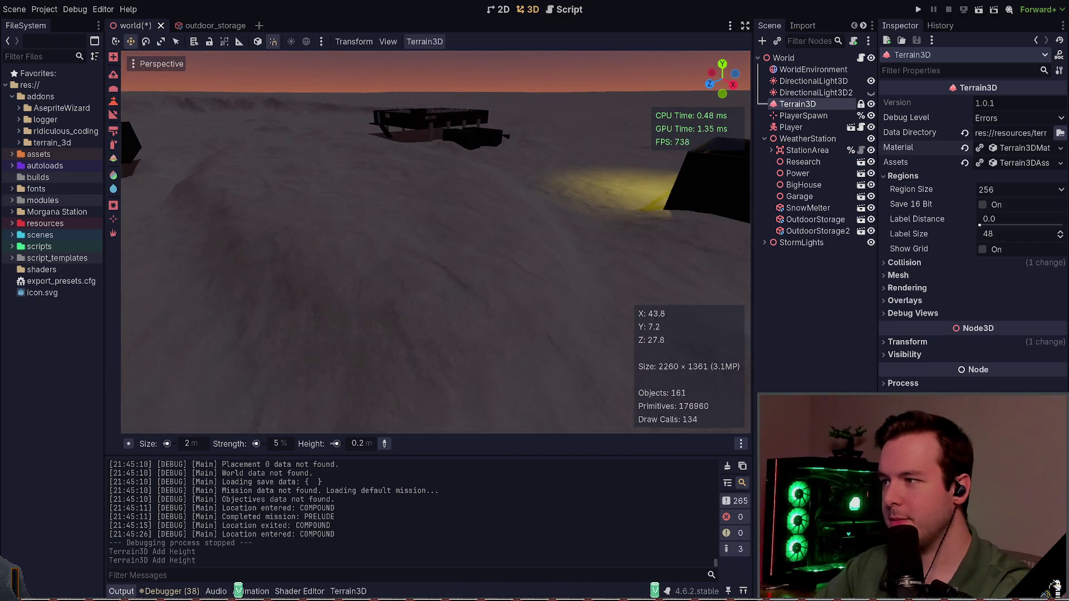
pyautogui.rightClick(480, 193)
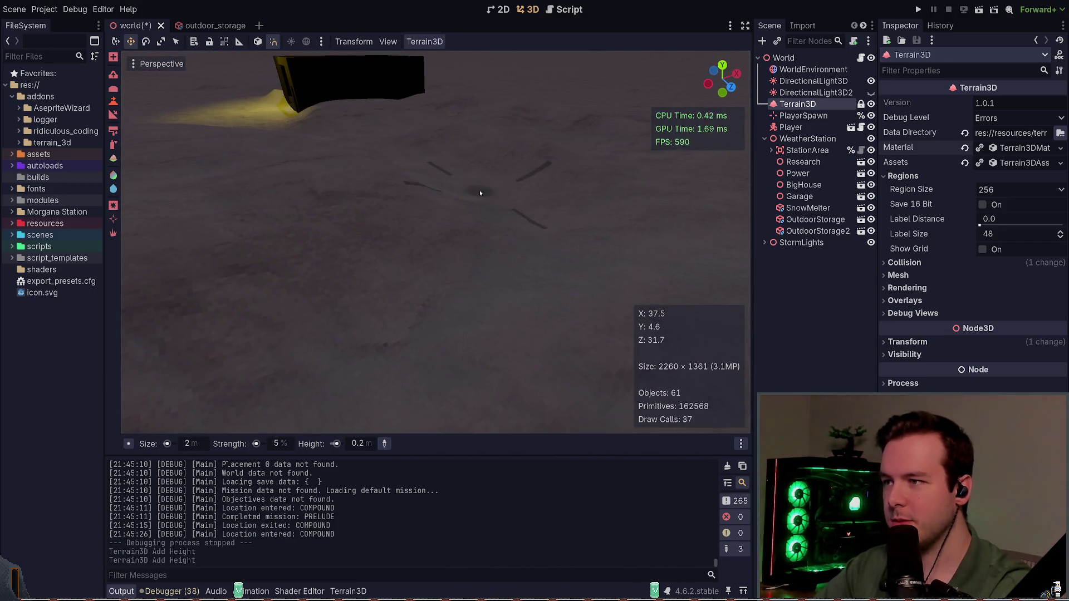
pyautogui.click(549, 245)
pyautogui.rightClick(549, 245)
# Undo the last height stroke, save the world scene and launch the game
pyautogui.hotkey('ctrl', 'z')
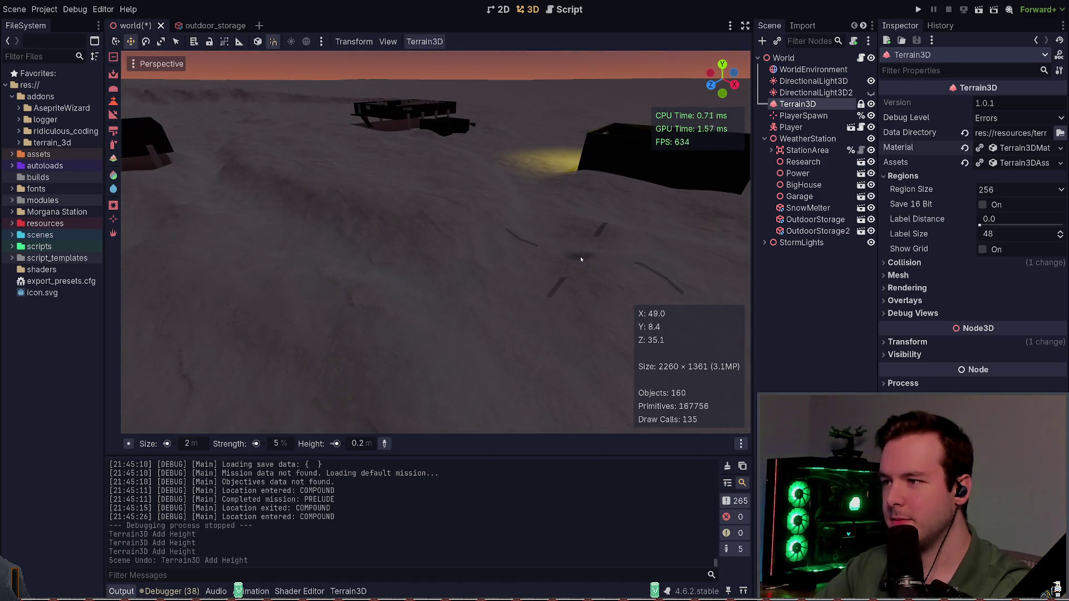
pyautogui.hotkey('ctrl', 's')
pyautogui.rightClick(551, 250)
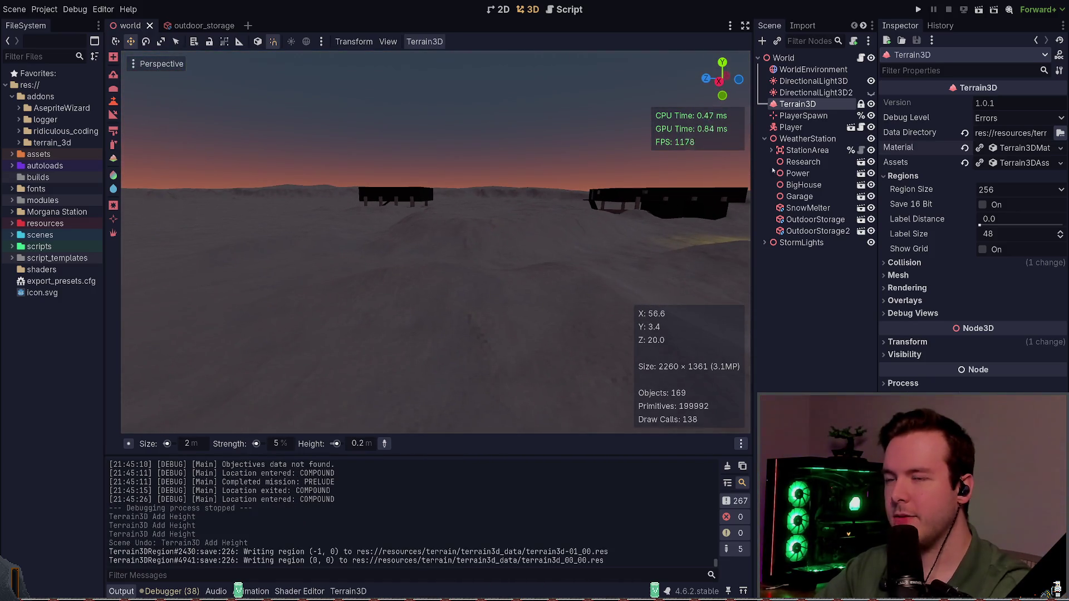
pyautogui.click(917, 8)
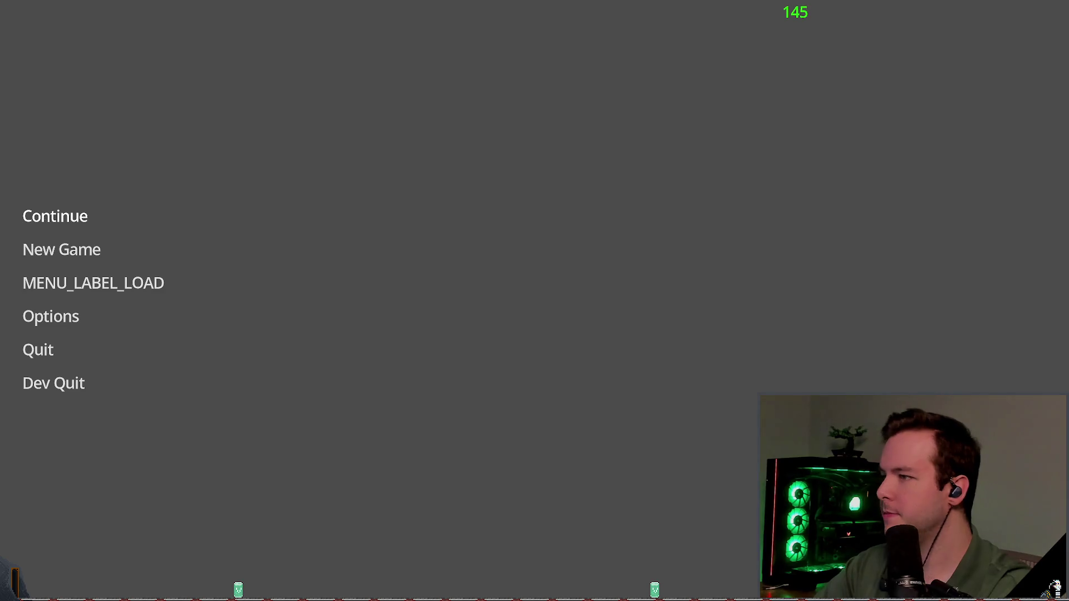
# Choose Continue on the main menu to enter the snowy Park Truck level
pyautogui.click(55, 216)
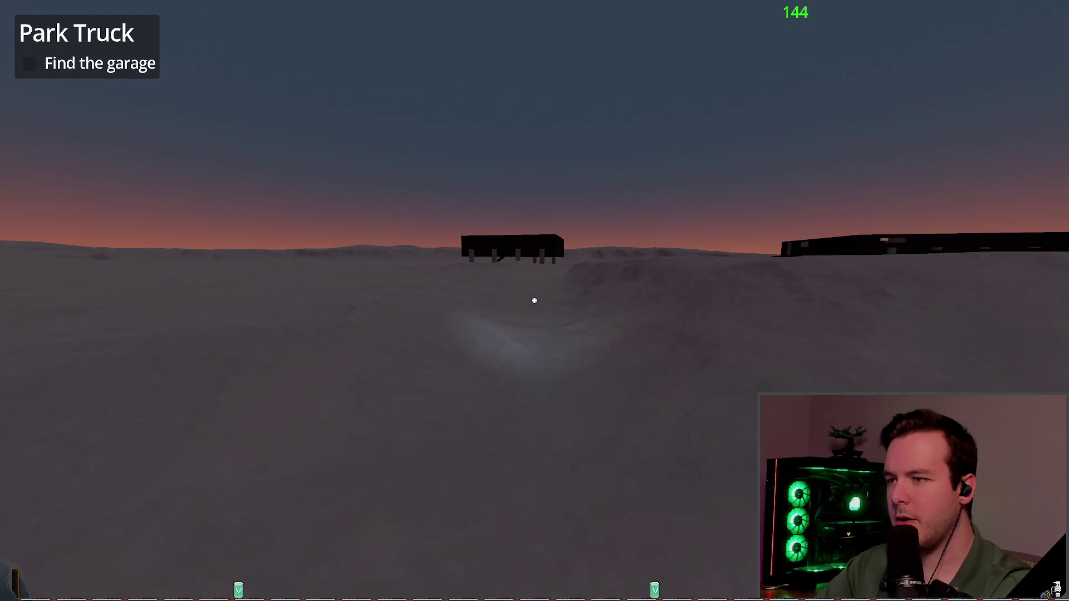
# Walk under the dark raised building and out onto the snow beyond it
pyautogui.press('w')
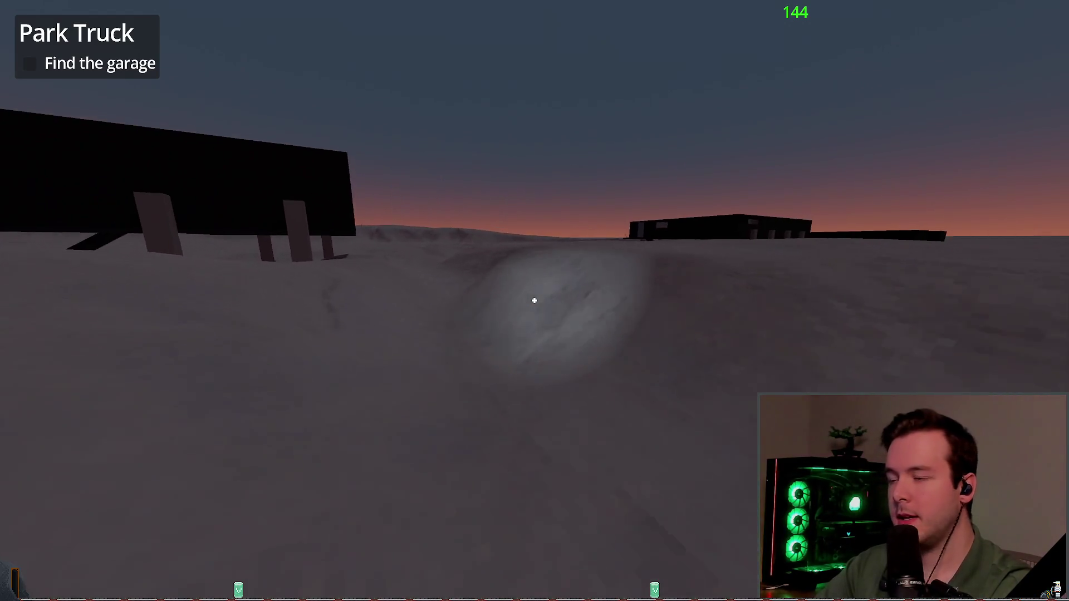
pyautogui.press('w')
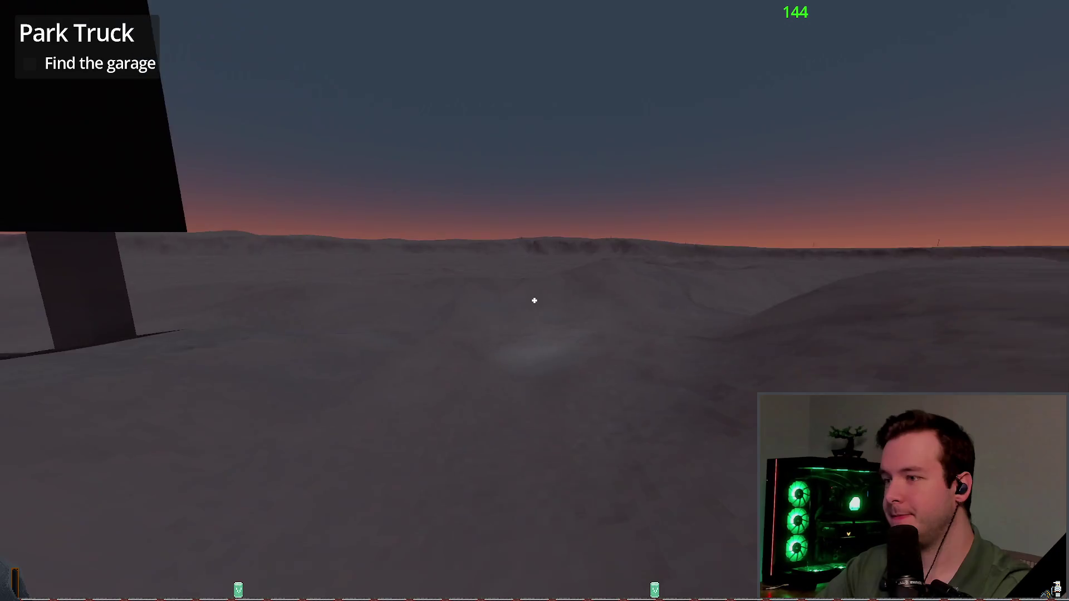
pyautogui.press('w')
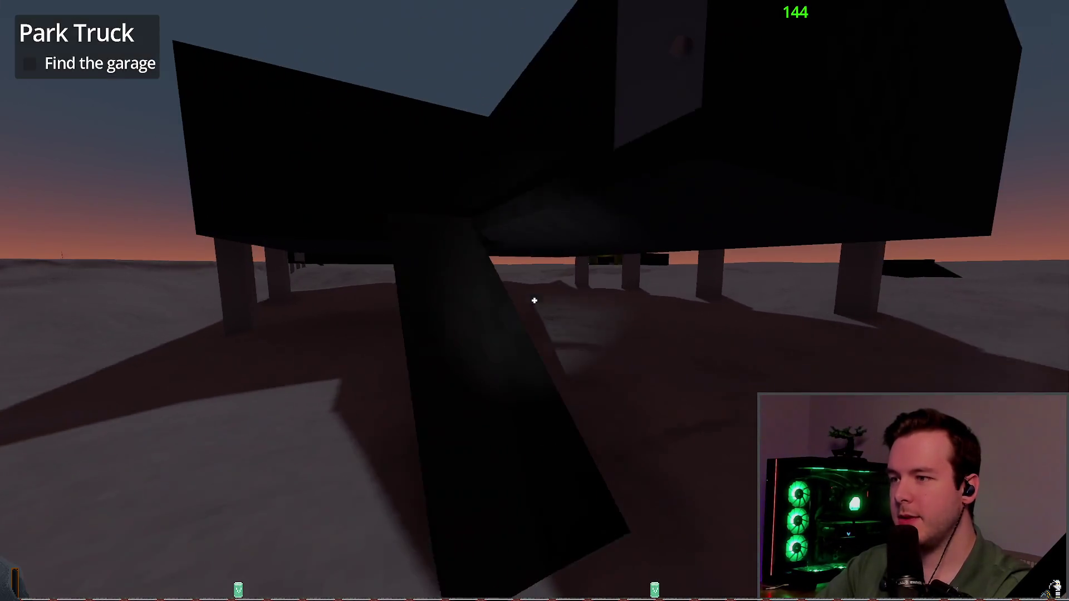
pyautogui.press('w')
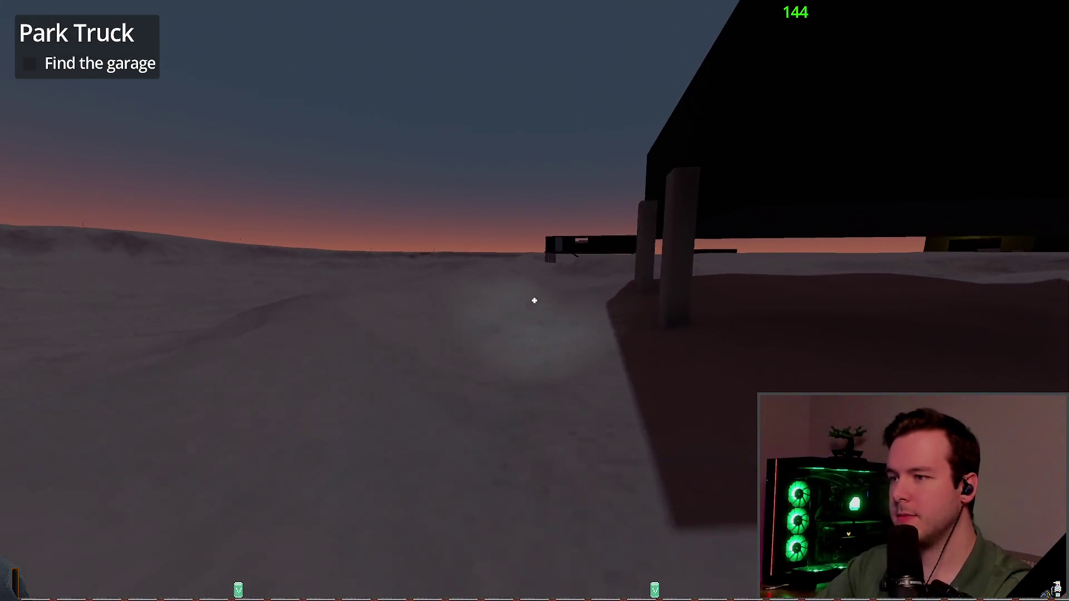
pyautogui.press('w')
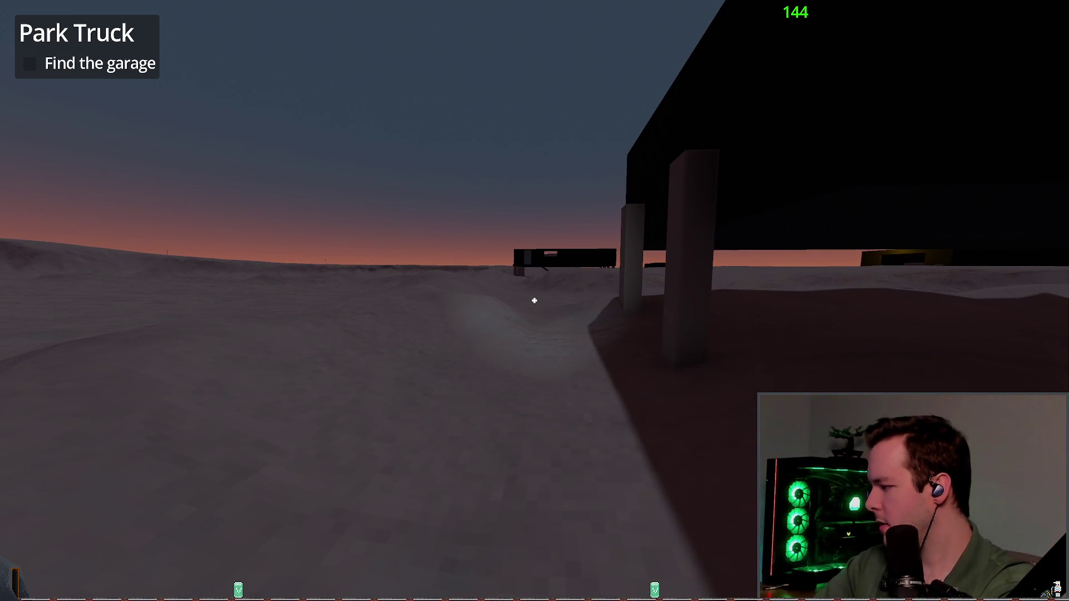
# Walk toward the lit garage and back, then quit and confirm returning to the editor
pyautogui.press('w')
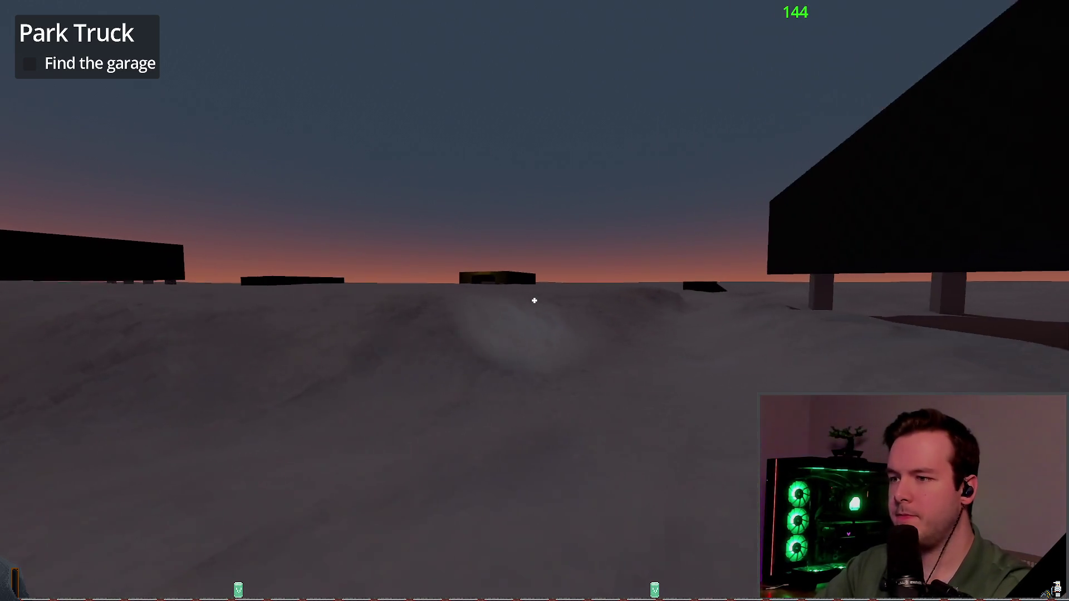
pyautogui.press('w')
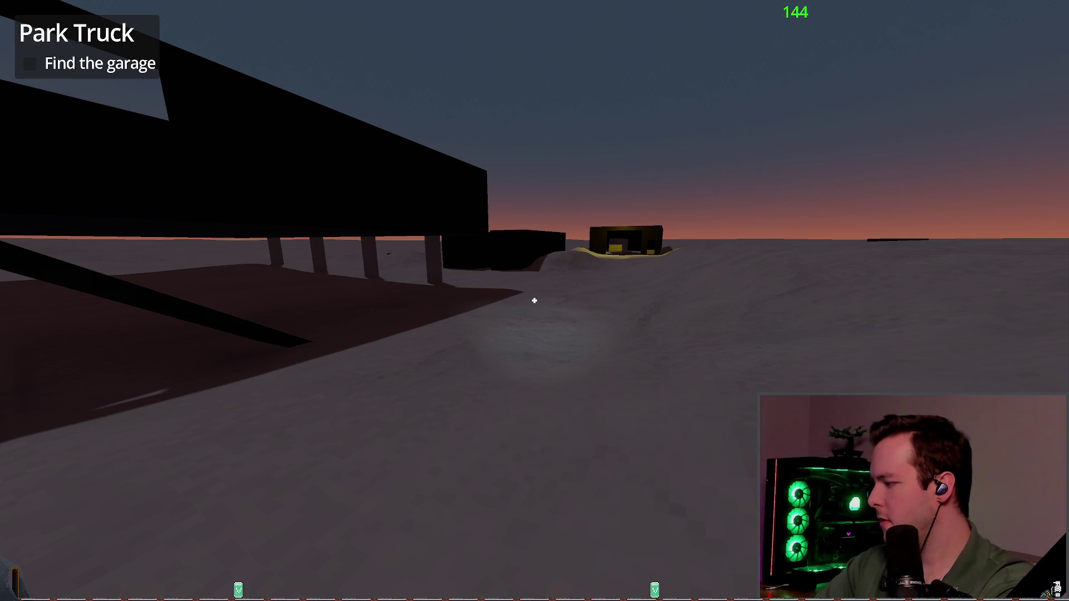
pyautogui.press('w')
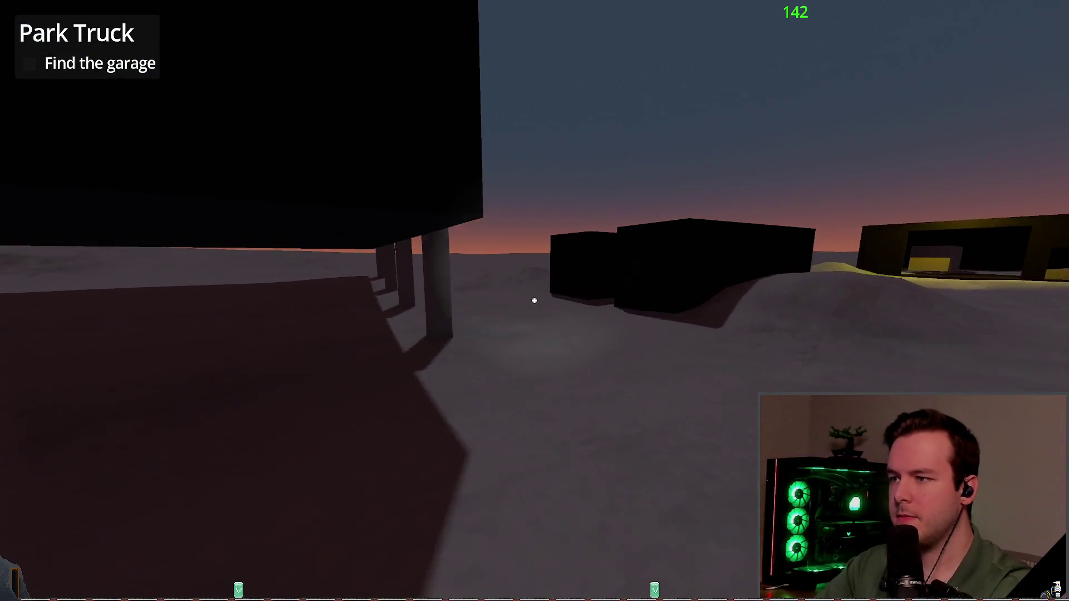
pyautogui.press('Escape')
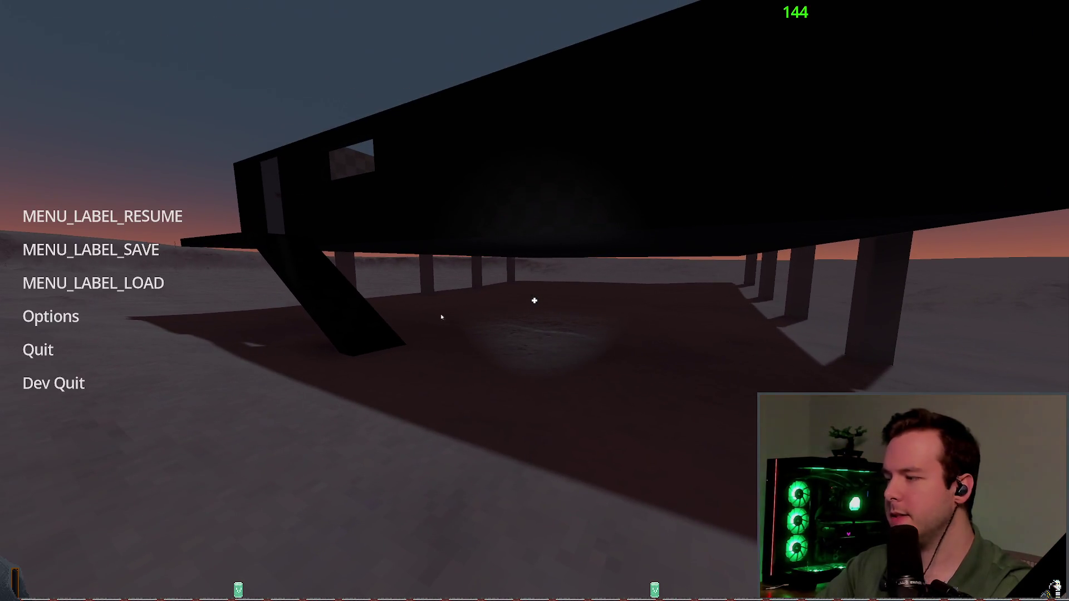
pyautogui.click(53, 380)
pyautogui.click(477, 348)
# Fly down beside the raised building's pillars and raise the ground around them at height 1.0
pyautogui.press('w')
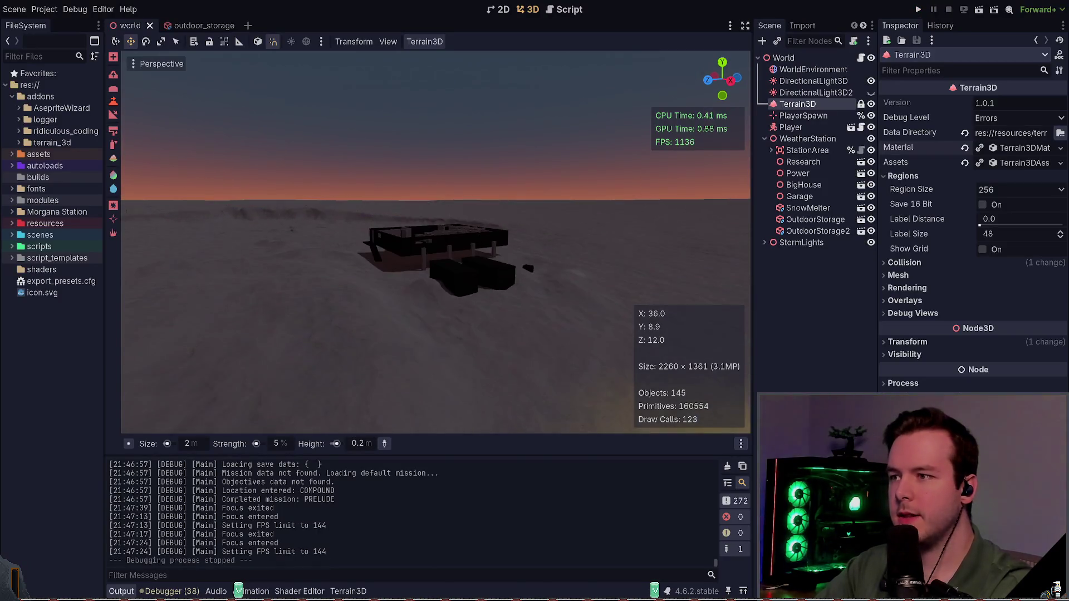
pyautogui.press('w')
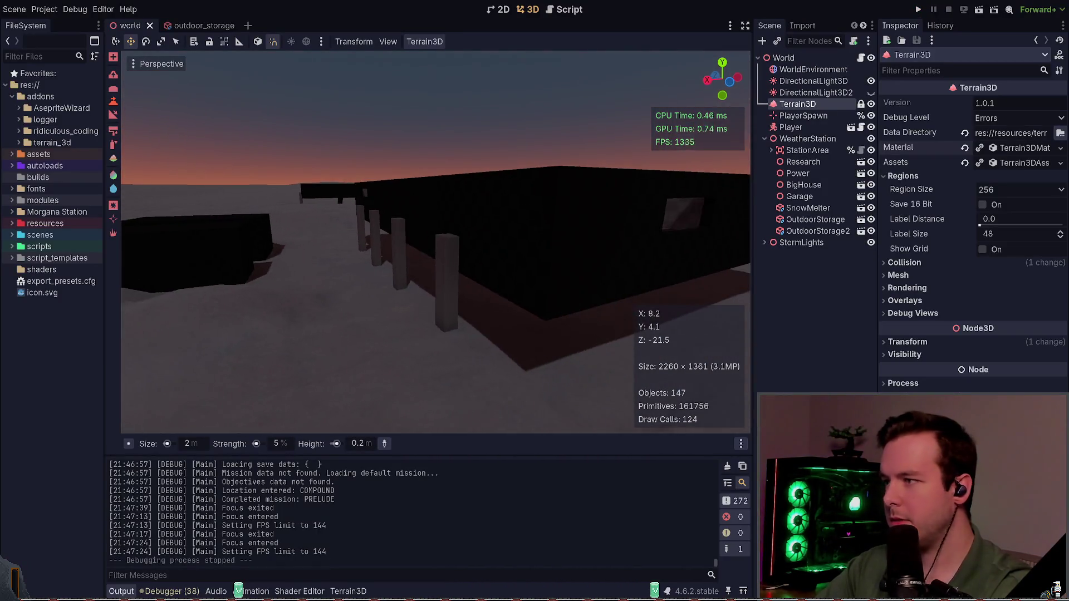
pyautogui.press('a')
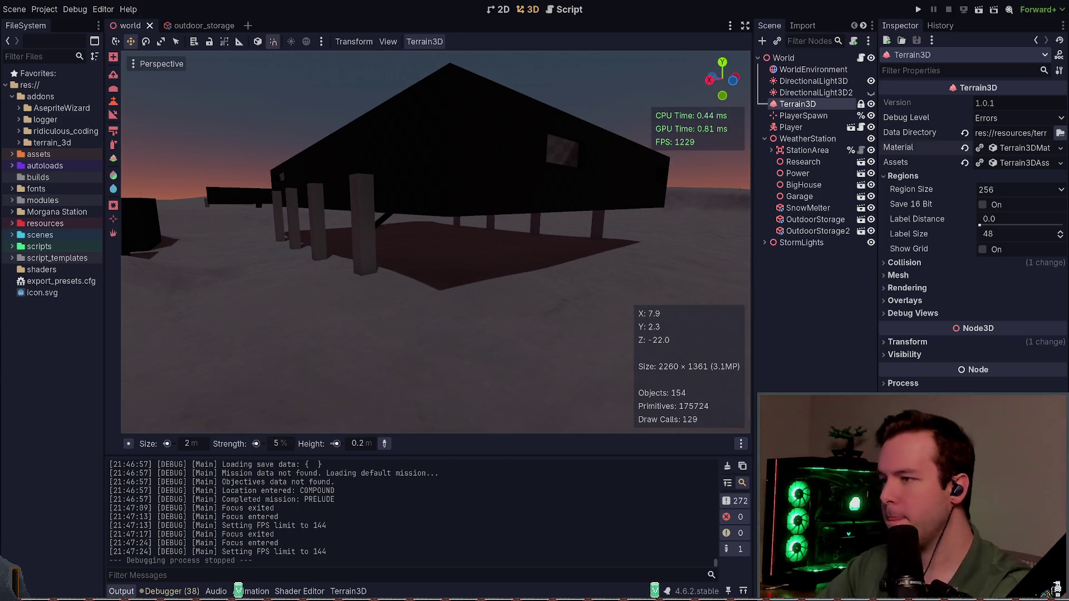
pyautogui.press('a')
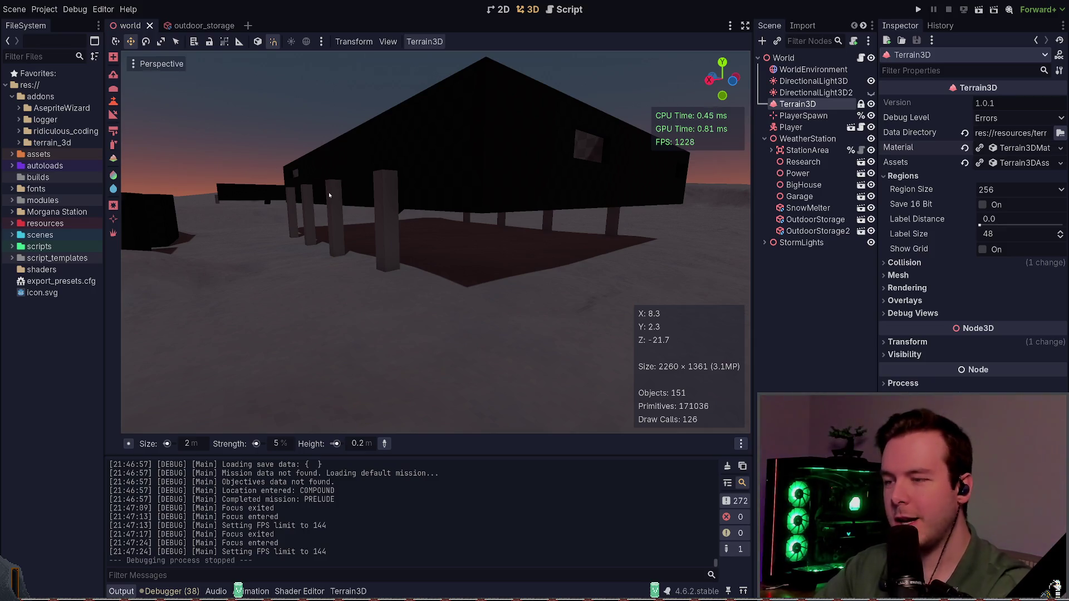
pyautogui.press('d')
pyautogui.press('q')
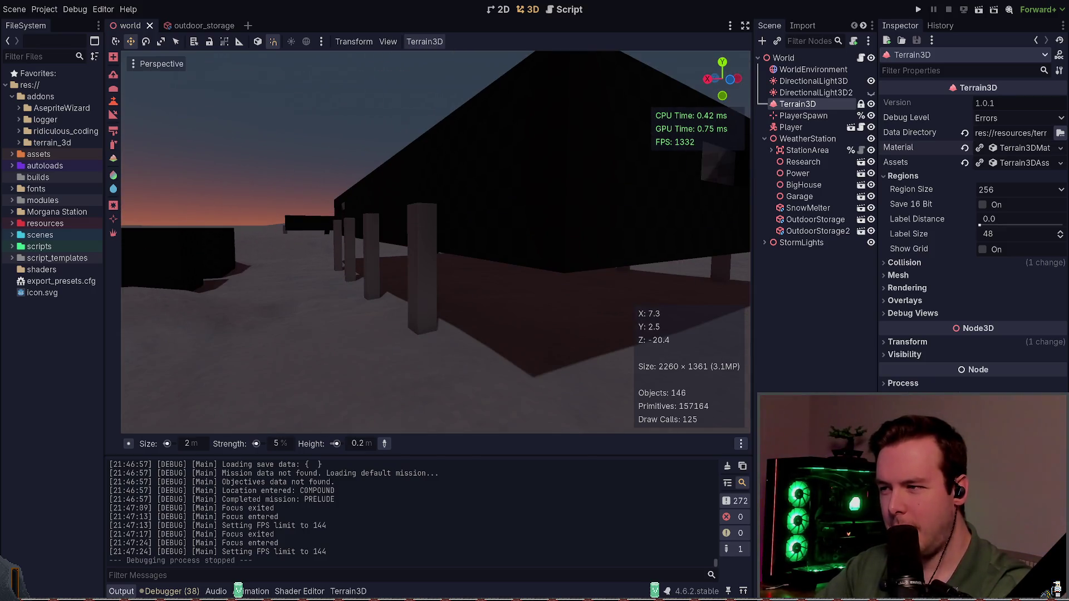
pyautogui.press('a')
pyautogui.write('1')
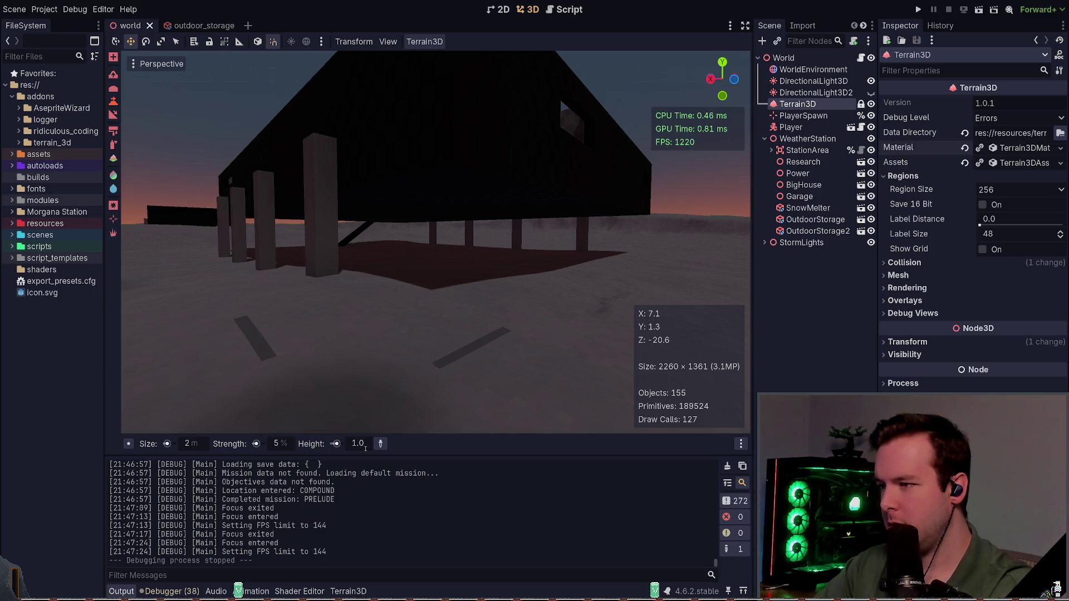
pyautogui.press('Return')
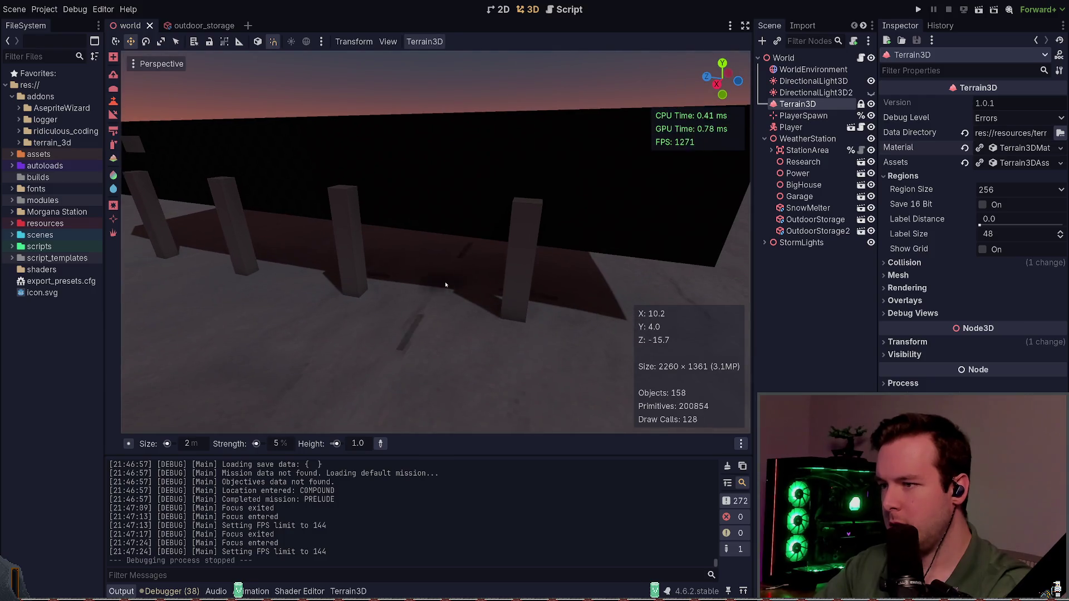
pyautogui.moveTo(442, 282)
pyautogui.mouseDown()
pyautogui.moveTo(529, 326)
pyautogui.moveTo(467, 305)
pyautogui.moveTo(335, 287)
pyautogui.moveTo(342, 268)
pyautogui.mouseUp()
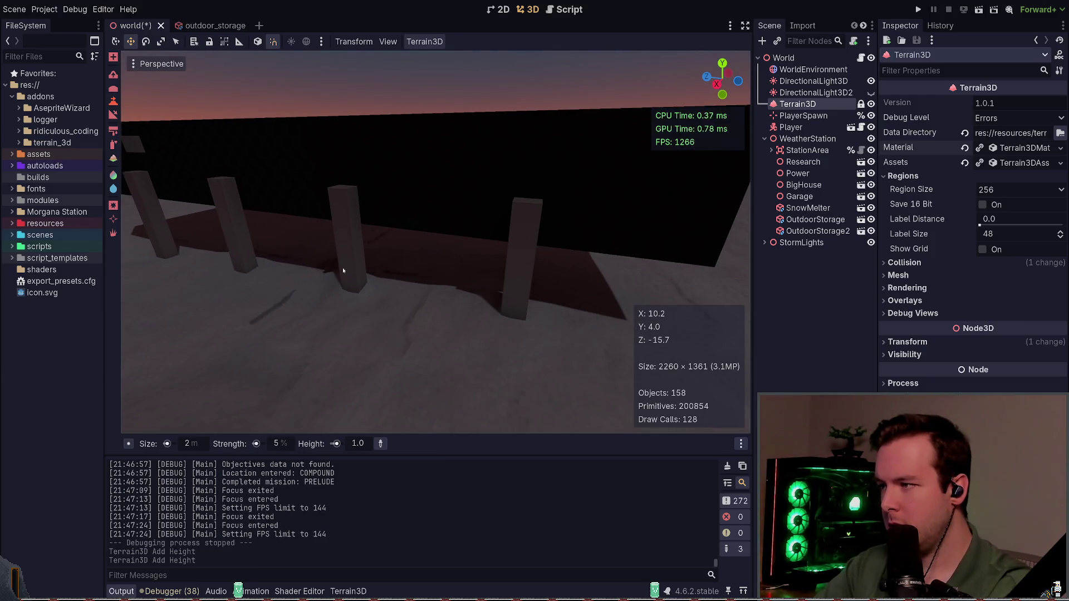